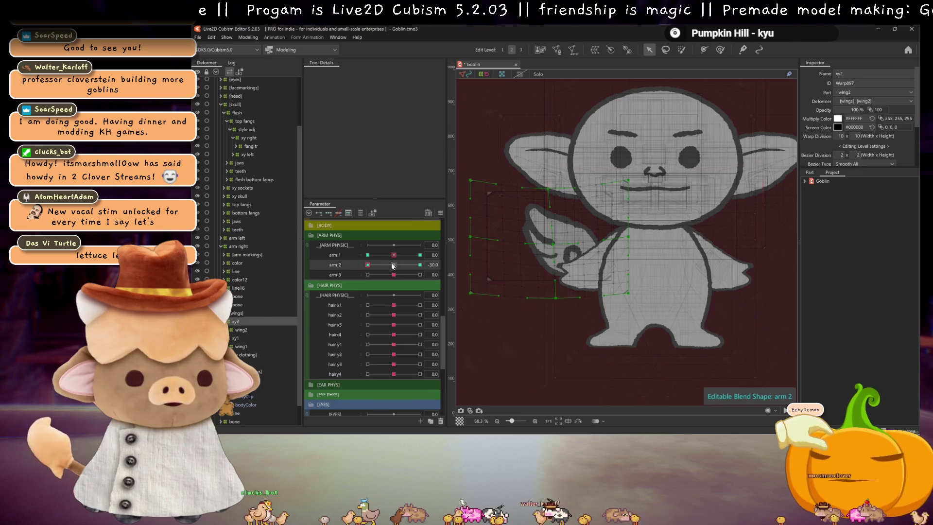
Preview the feathered wing at arm 1 = 30 and arm 2 = -30, then set arm 3 to 30
click(420, 255)
click(367, 265)
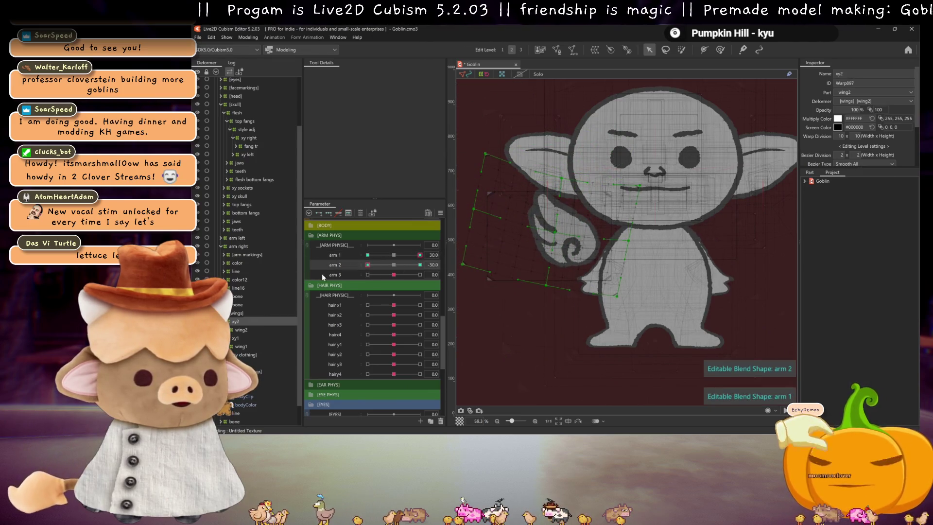
click(393, 254)
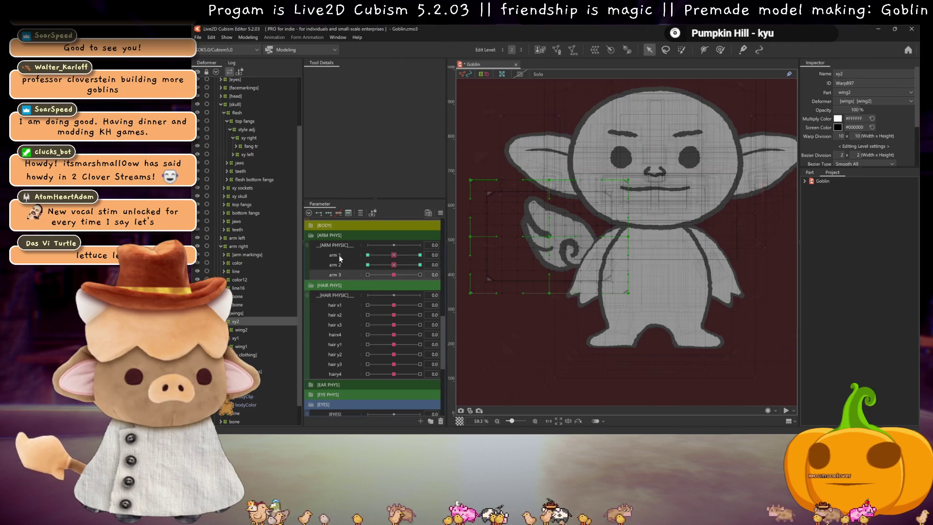
click(419, 275)
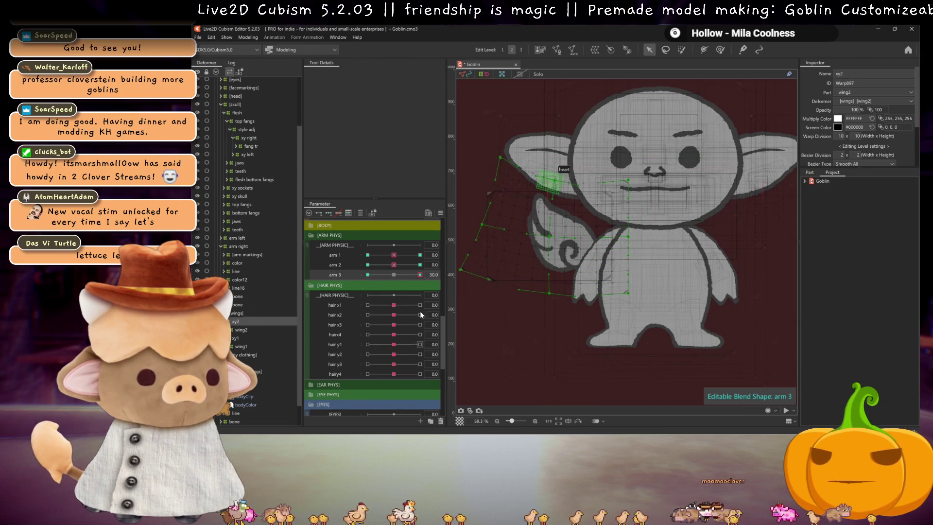
At arm 3 = -30, lower a wing deformer point to reshape the pose, then reset arm 3
key(ctrl+h)
drag(394, 275, 368, 275)
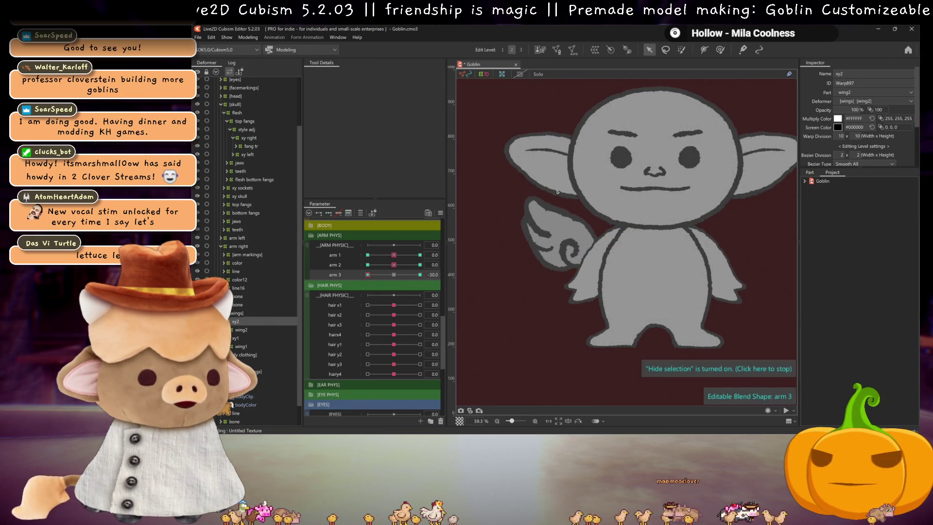
key(ctrl+h)
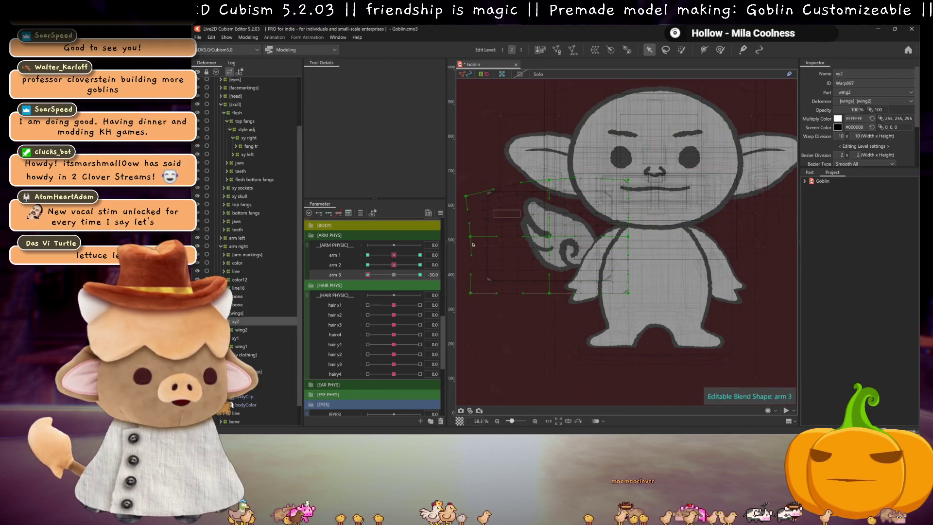
drag(470, 236, 473, 263)
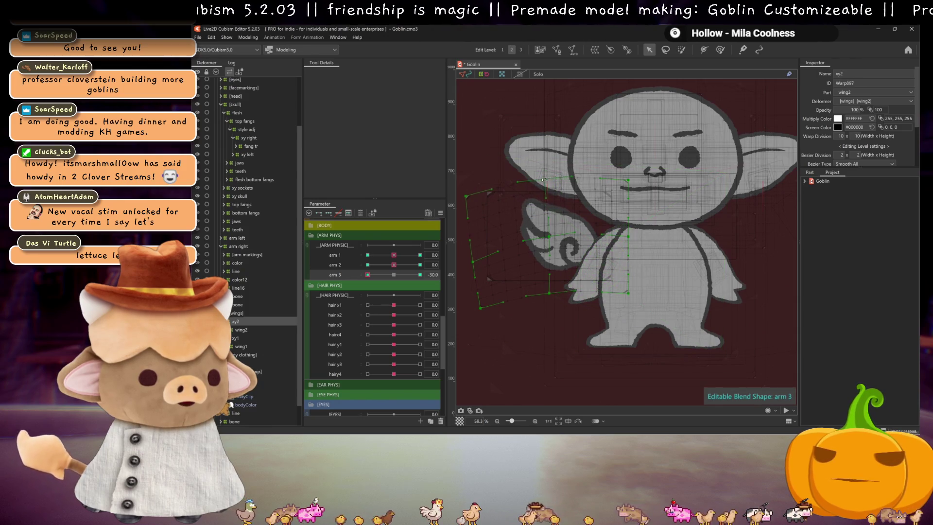
key(ctrl+h)
drag(368, 275, 420, 275)
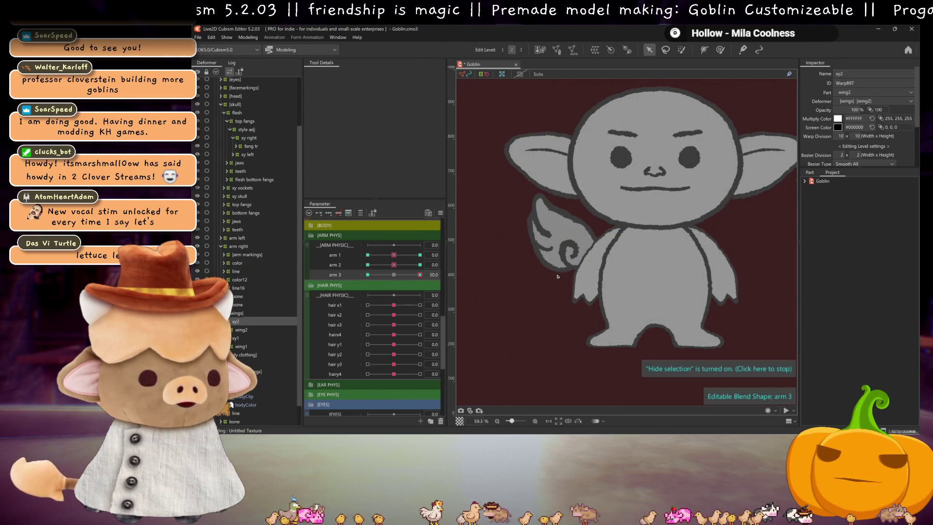
click(394, 274)
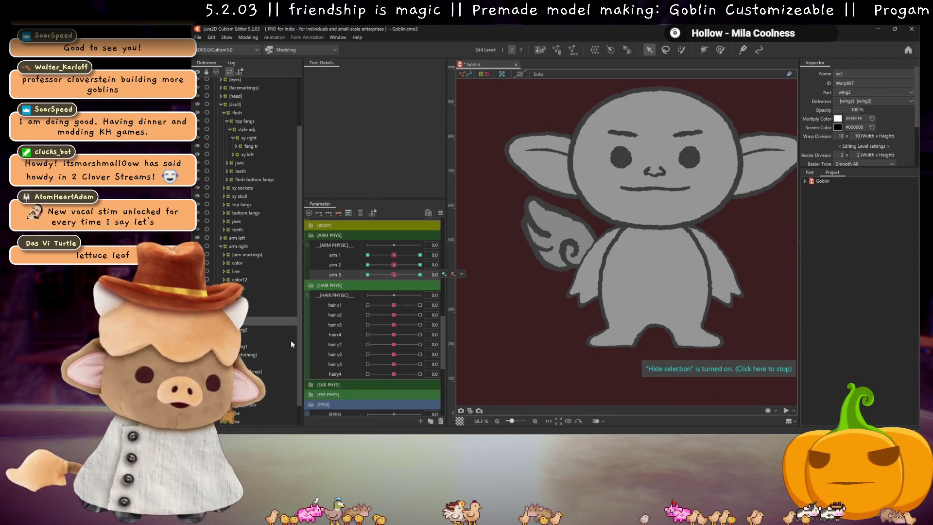
Select deformer xy1 and switch the goblin's wing to the bat wing in the appendage toggles
click(239, 339)
scroll(363, 272, up, 10)
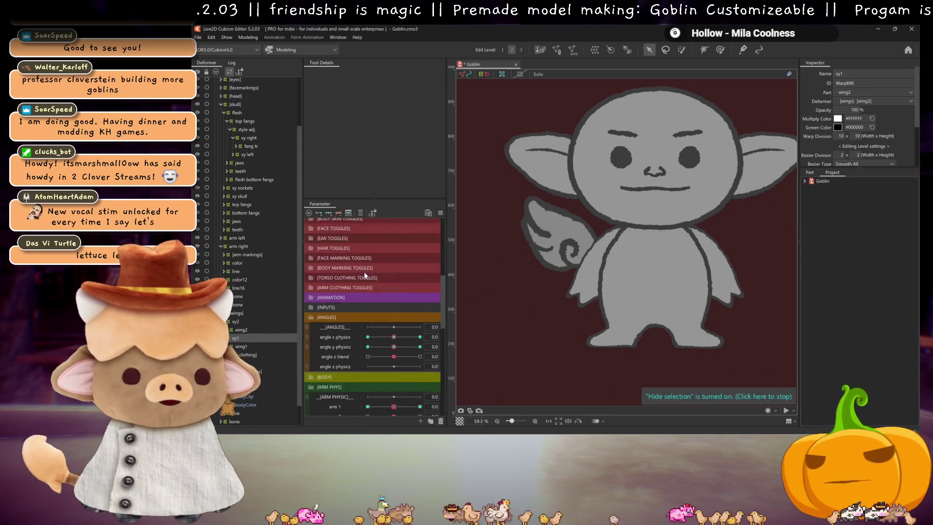
click(369, 243)
scroll(387, 268, down, 10)
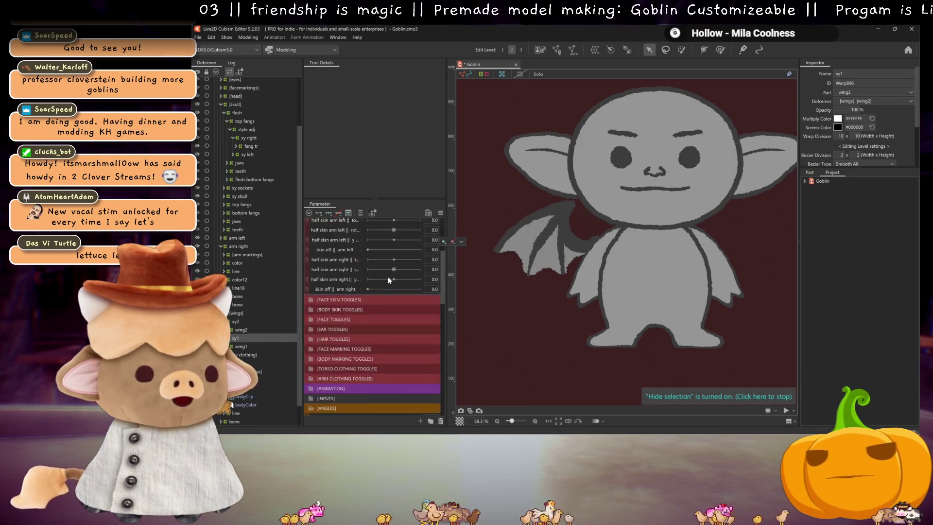
scroll(385, 276, up, 3)
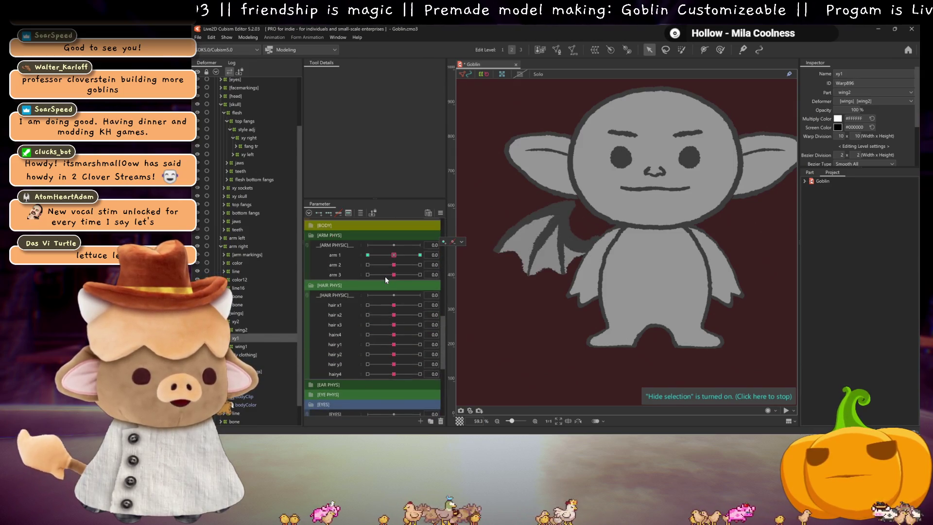
Pose the bat wing at arm 2's 30 key and show the overlays again
click(349, 265)
click(328, 213)
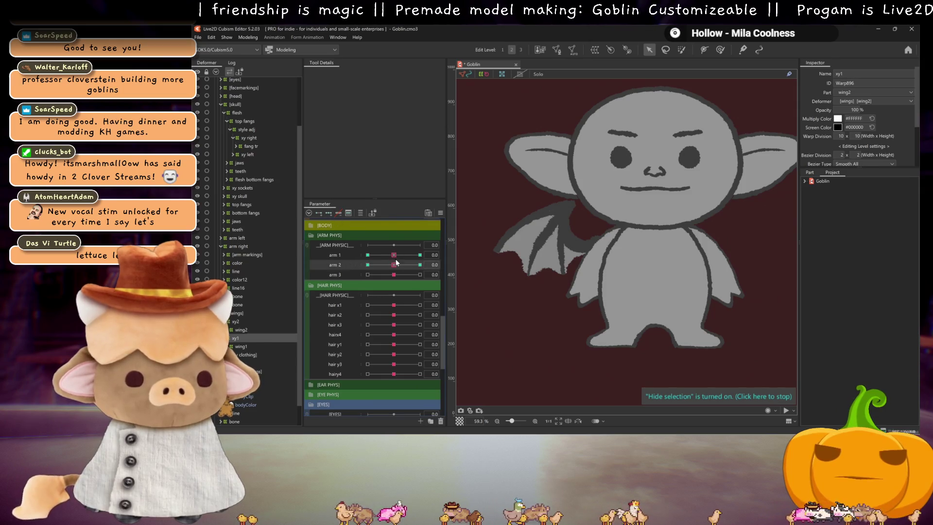
click(420, 265)
key(ctrl+h)
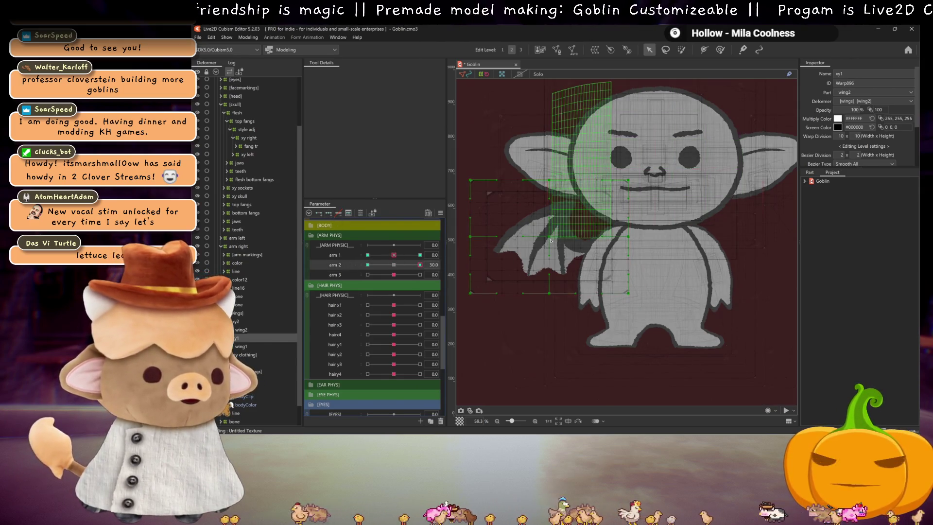
Raise the centre and bottom-middle points of xy1's grid at arm 2 = 30, then mirror the pose to -30
drag(552, 236, 553, 226)
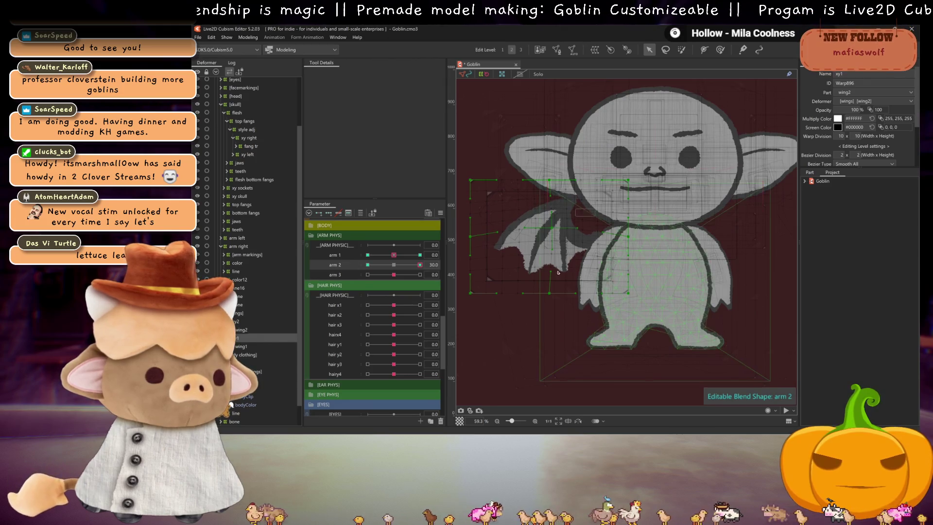
drag(551, 294, 549, 281)
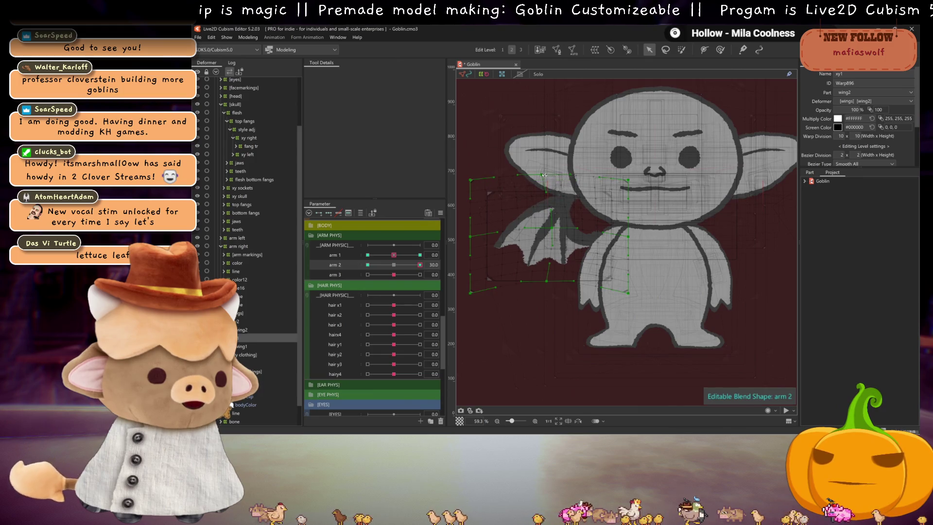
key(ctrl+m)
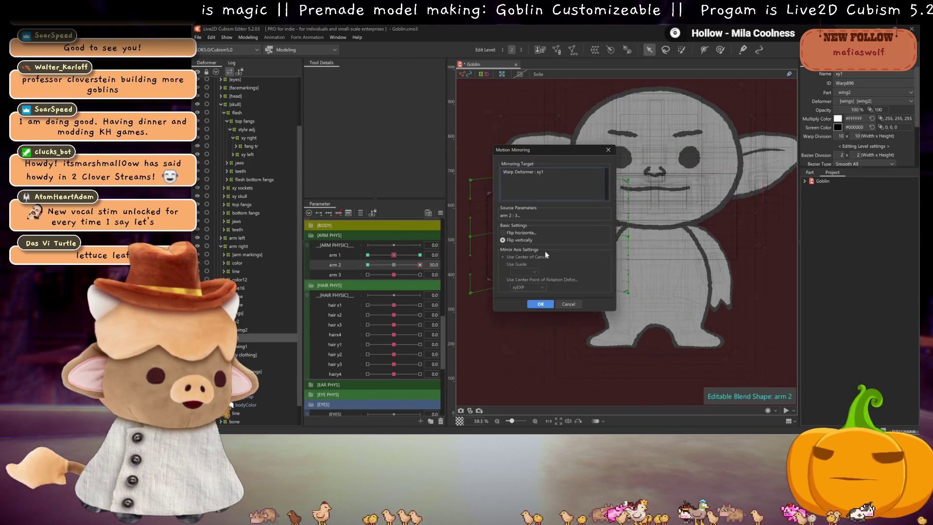
click(540, 302)
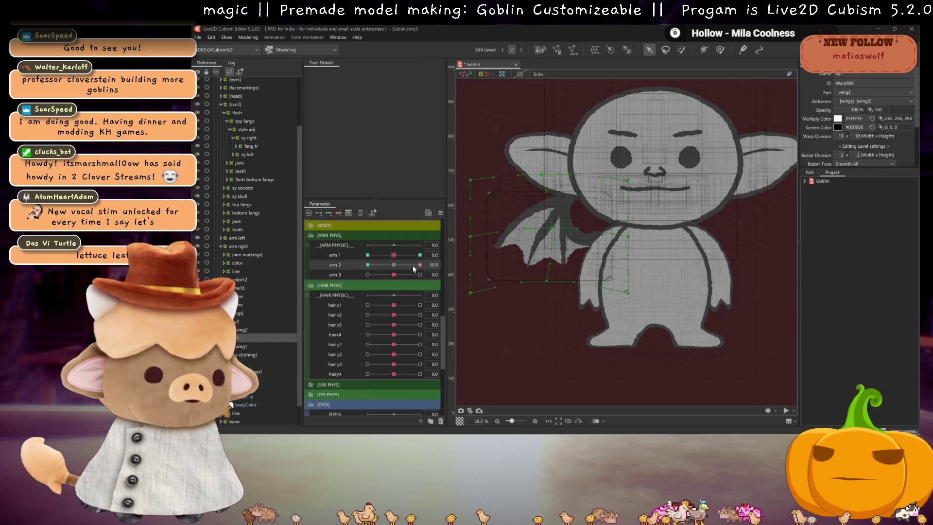
Check the mirrored arm 2 -30 pose, reset arm 2 to 0, and set arm 3 to 30
click(368, 265)
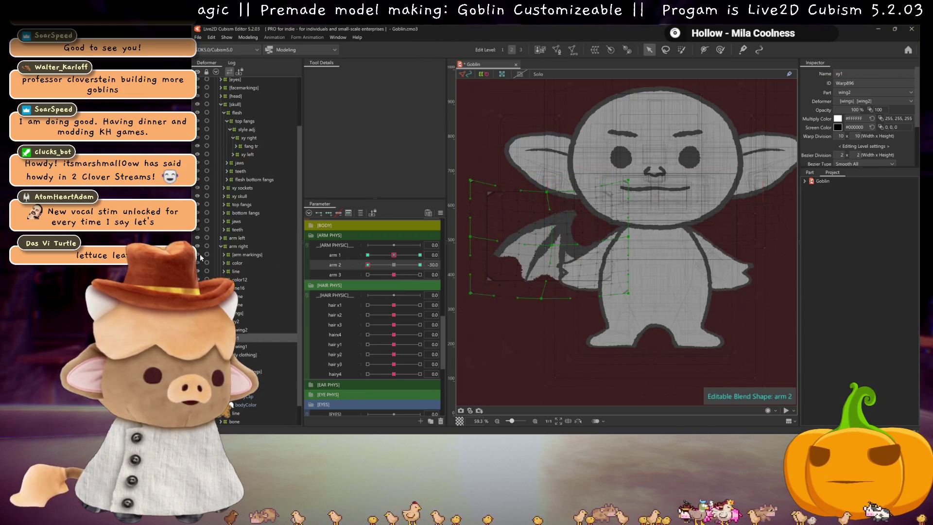
click(394, 265)
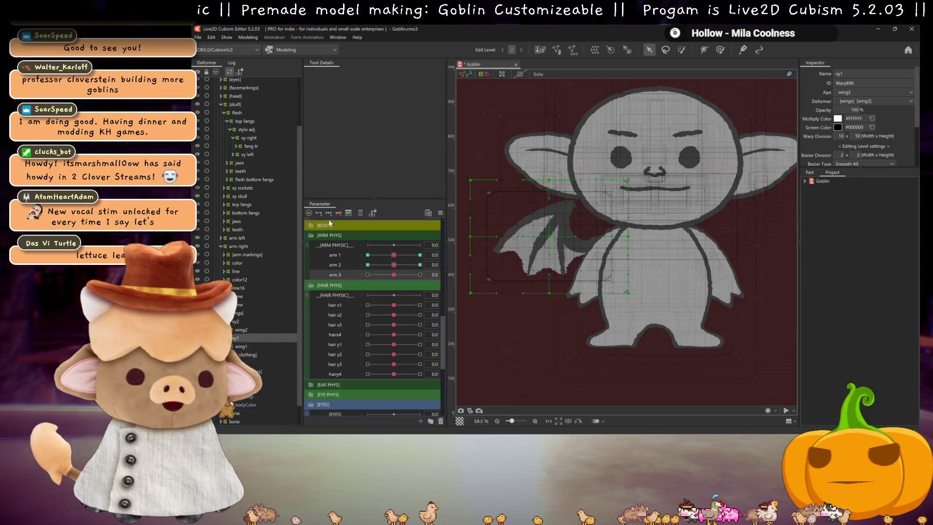
click(420, 274)
Pull xy1's warp points up at arm 3 = 30 and spread the mesh up-left at arm 3 = -30
mouse_move(466, 229)
mouse_down()
mouse_move(481, 194)
mouse_move(473, 182)
mouse_up()
drag(475, 145, 476, 139)
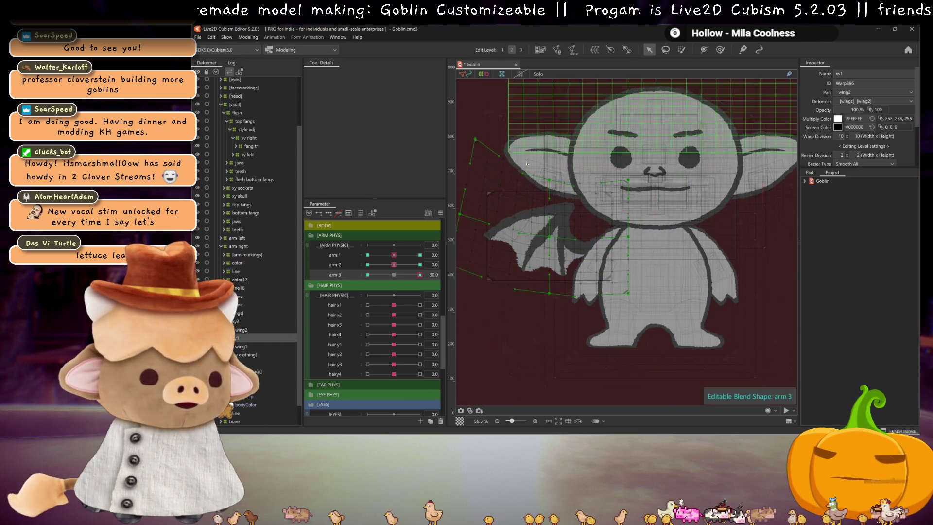
key(Left)
key(Left)
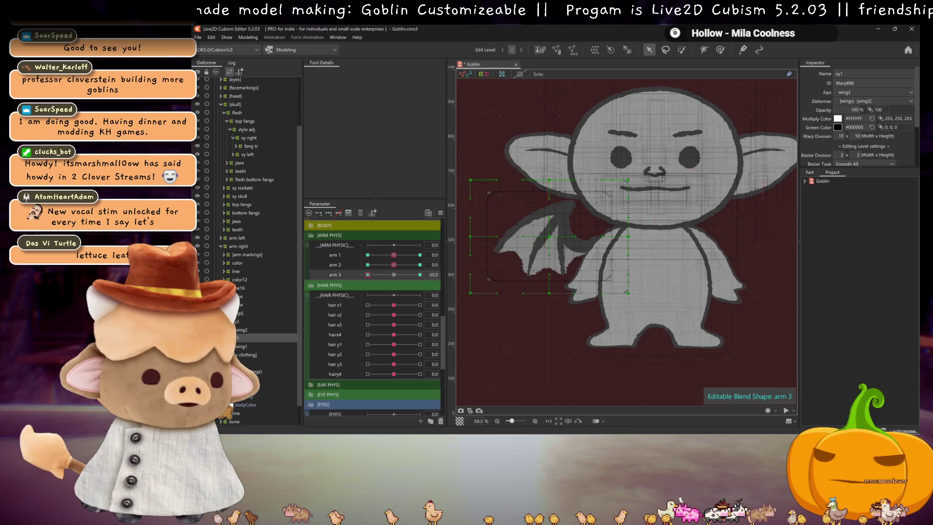
mouse_move(499, 270)
mouse_down()
mouse_move(473, 236)
mouse_move(490, 250)
mouse_up()
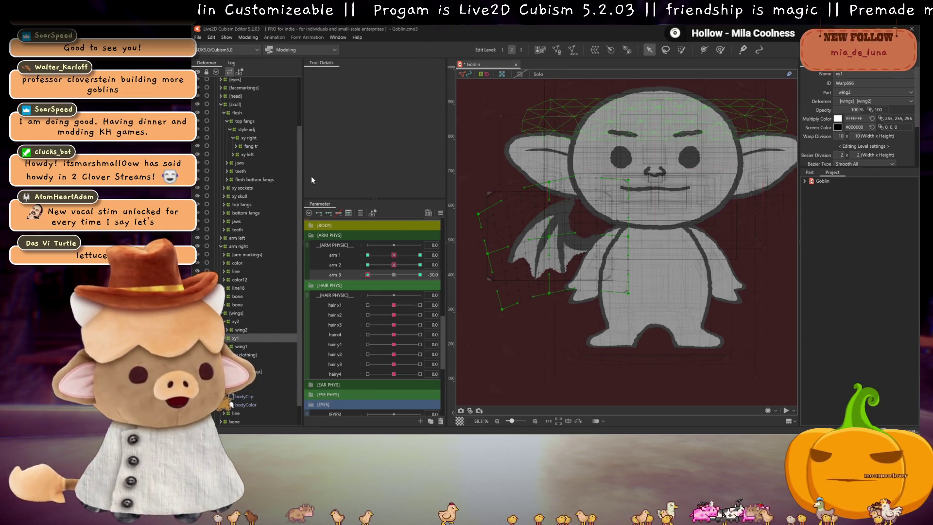
Reset arm 3 to 0 and bring up the modeling commands list
click(331, 275)
double_click(330, 275)
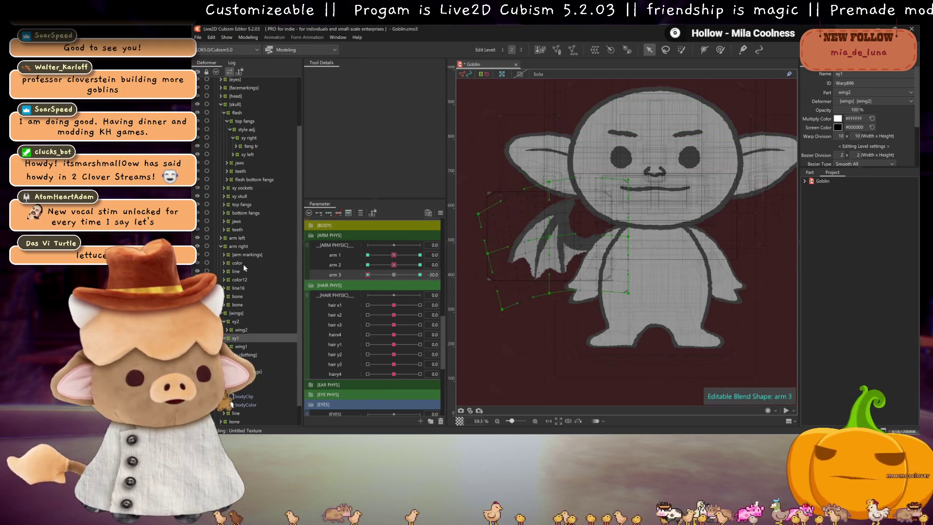
click(247, 37)
click(268, 194)
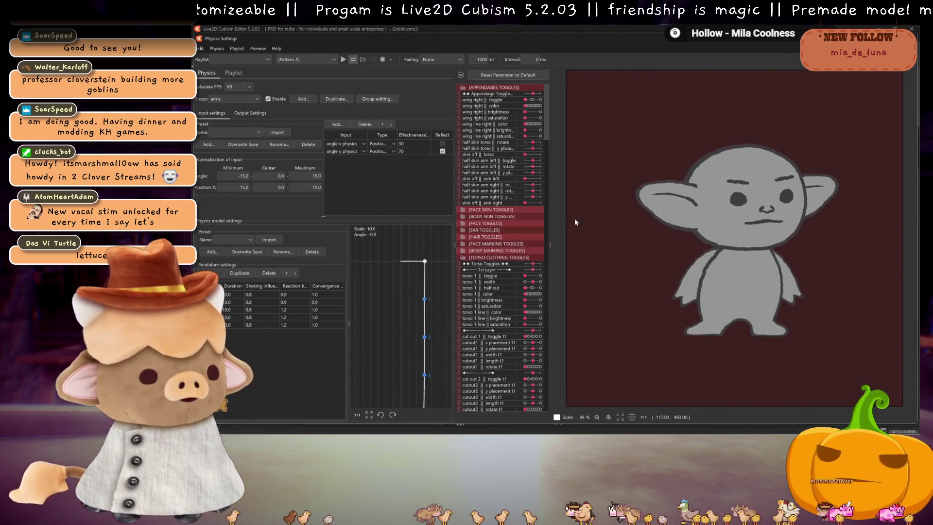
drag(527, 100, 532, 99)
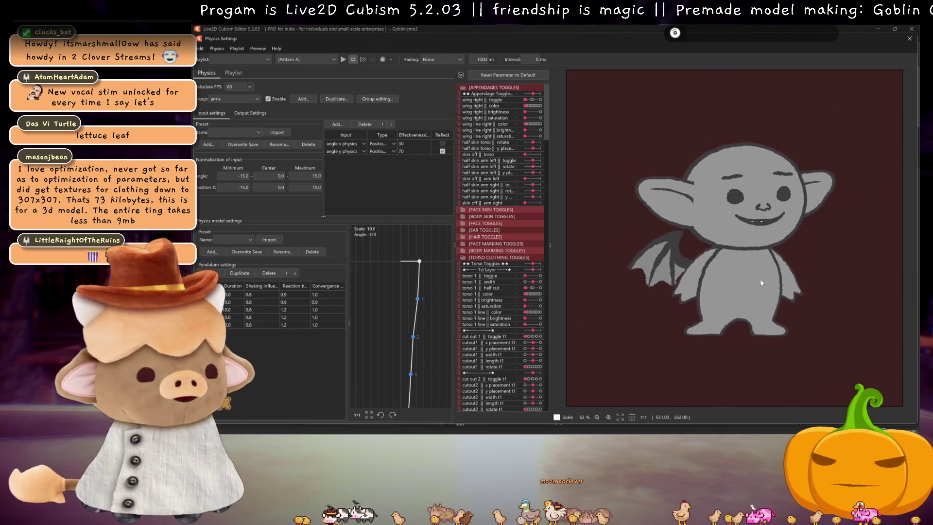
scroll(760, 278, up, 2)
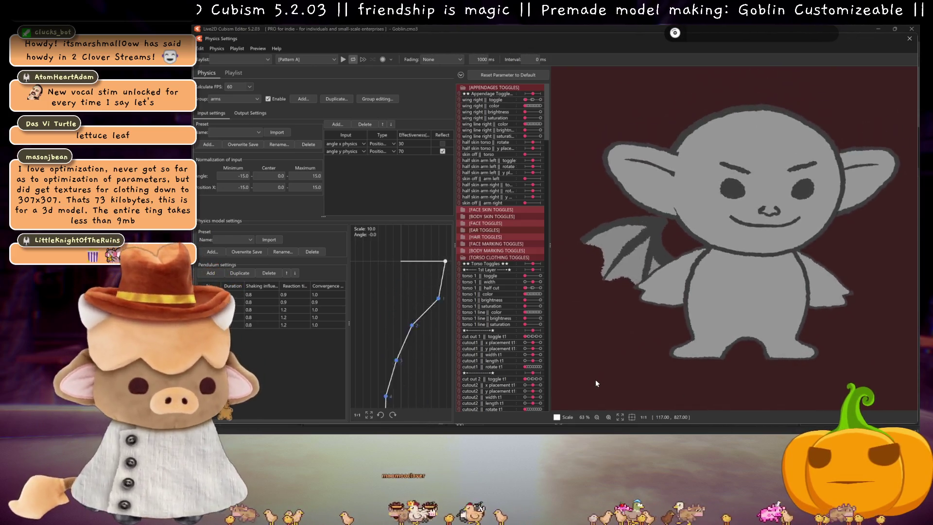
click(535, 101)
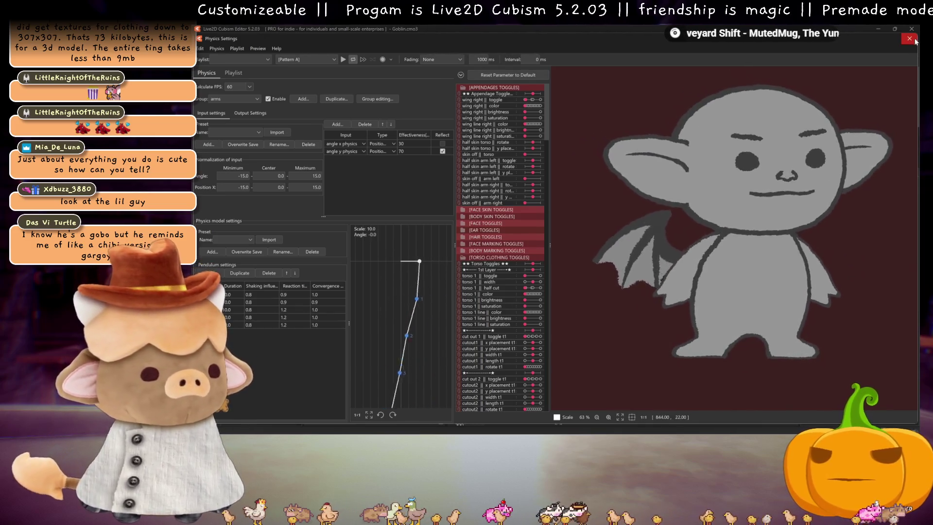
key(Escape)
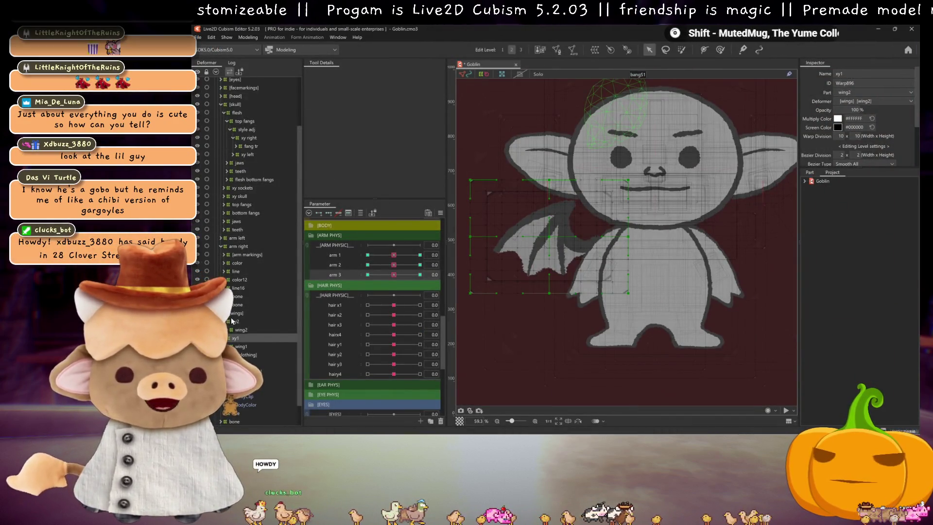
Confirm the name wing right and give the deformer a 10 x 10 warp division
click(241, 313)
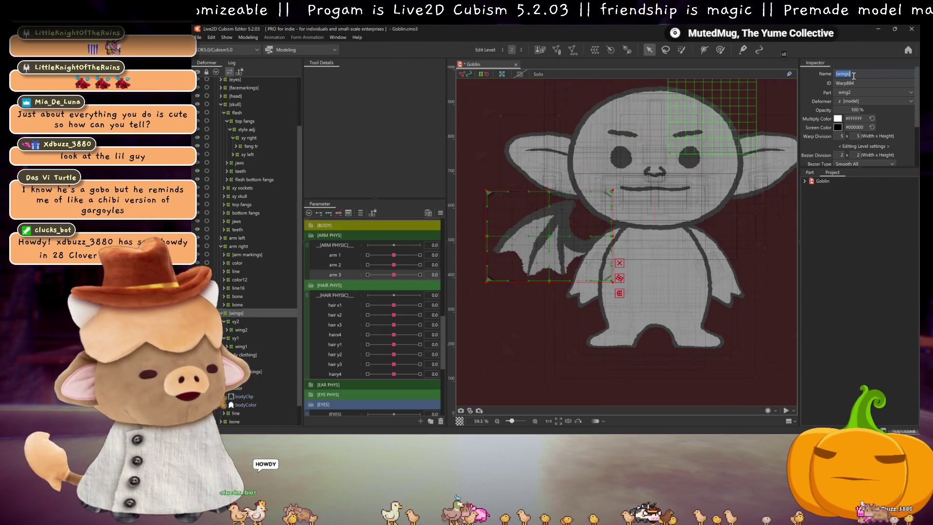
text(wing right)
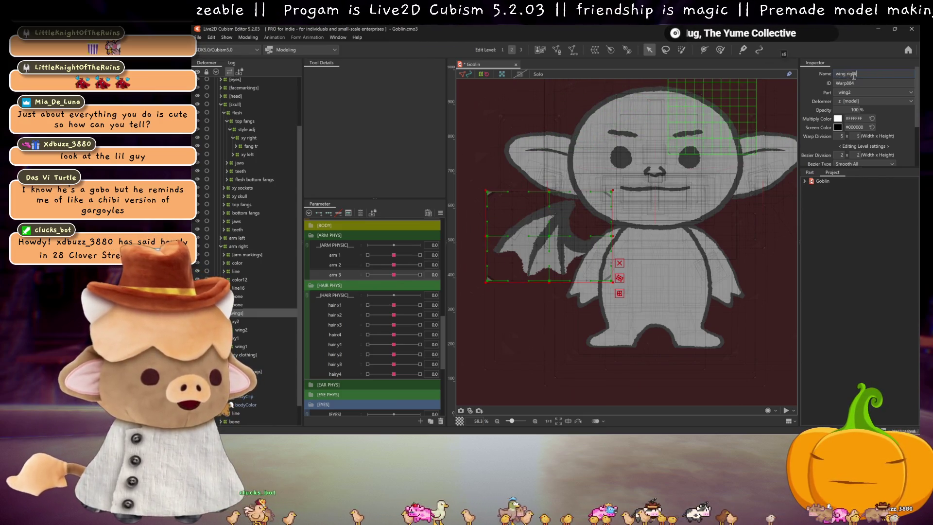
key(Return)
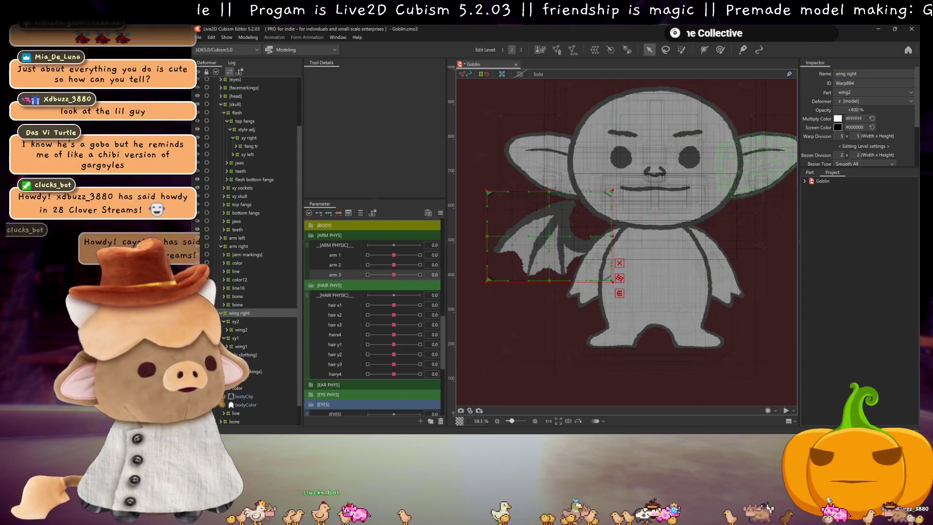
click(850, 109)
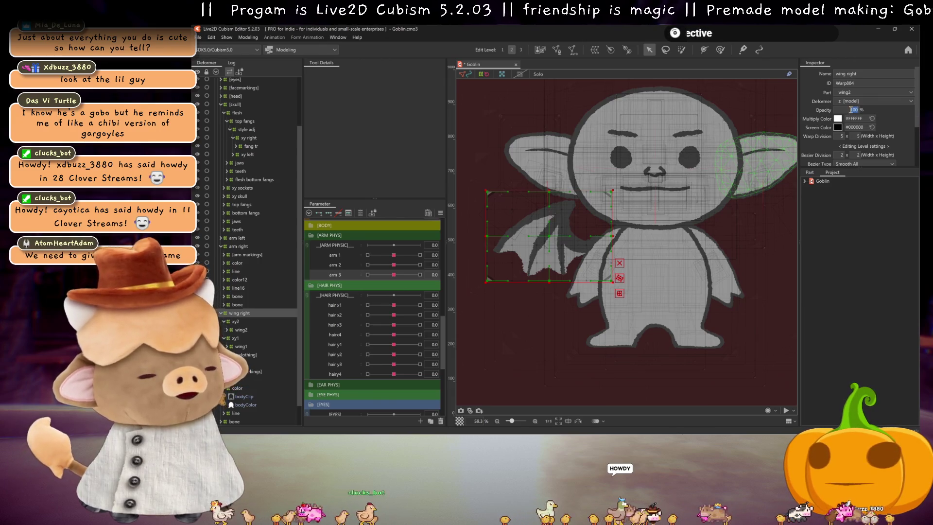
click(842, 136)
text(10)
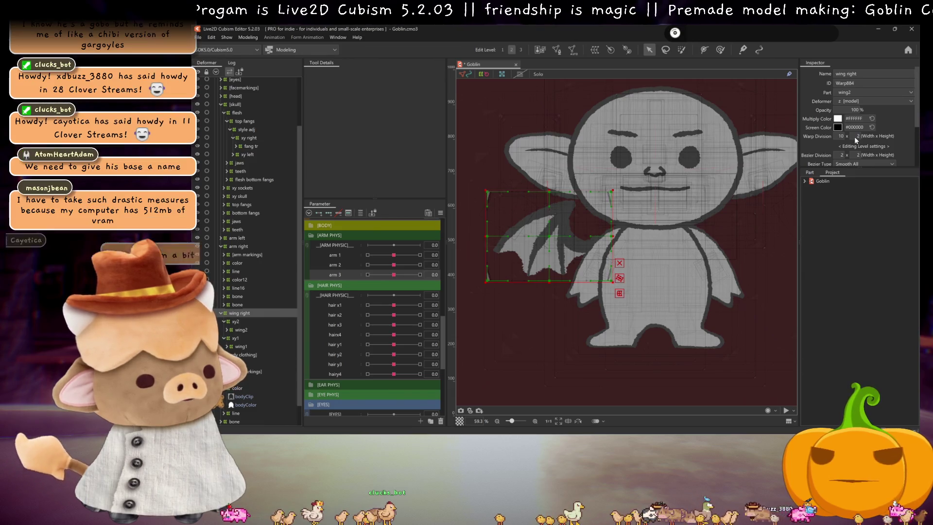
click(858, 136)
text(10)
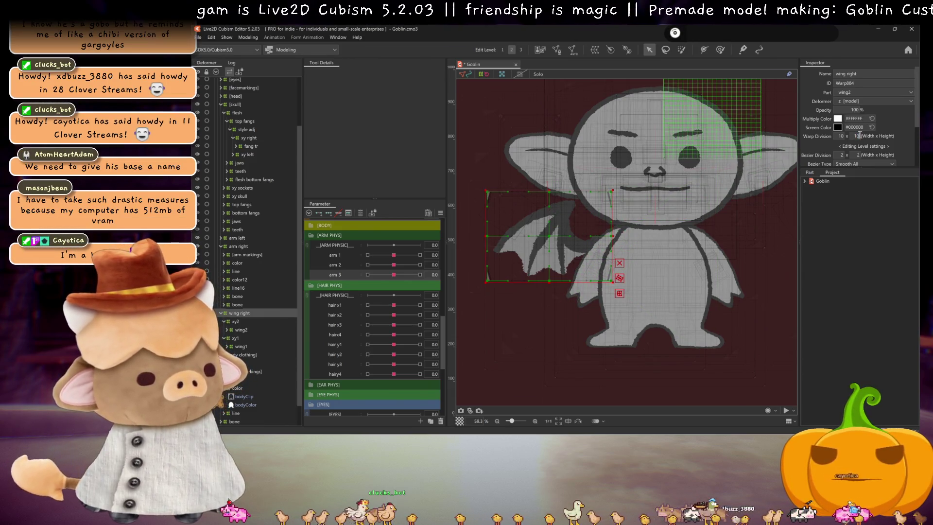
key(Return)
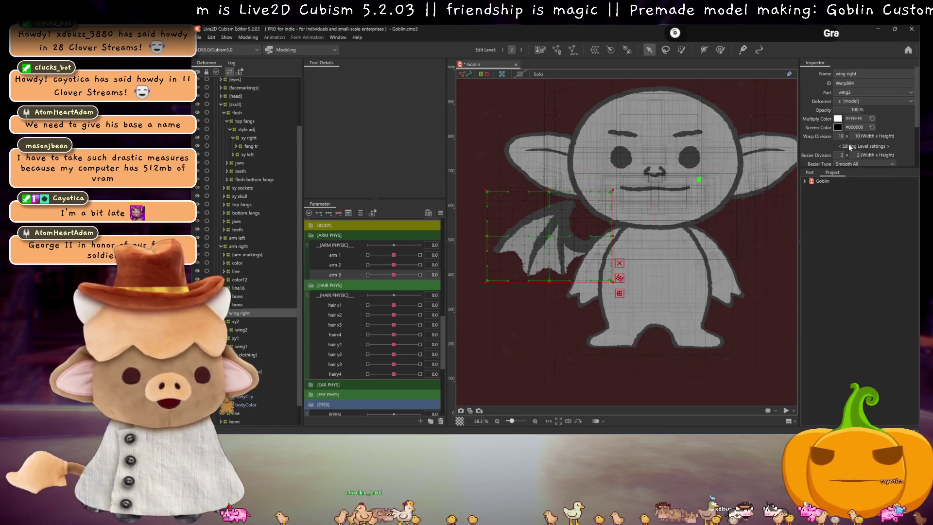
Select the xy2 and xy1 wing deformers and set their warp division to 20
click(237, 321)
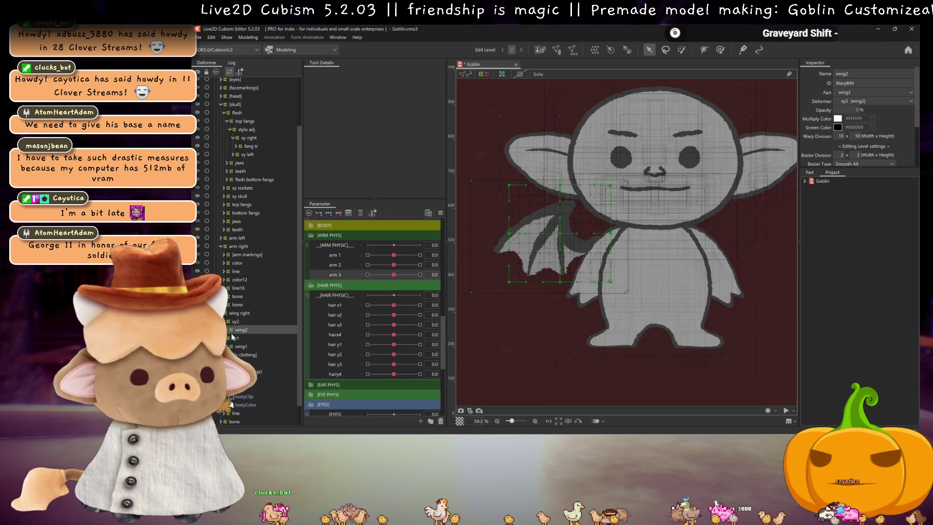
click(233, 322)
ctrl+click(235, 338)
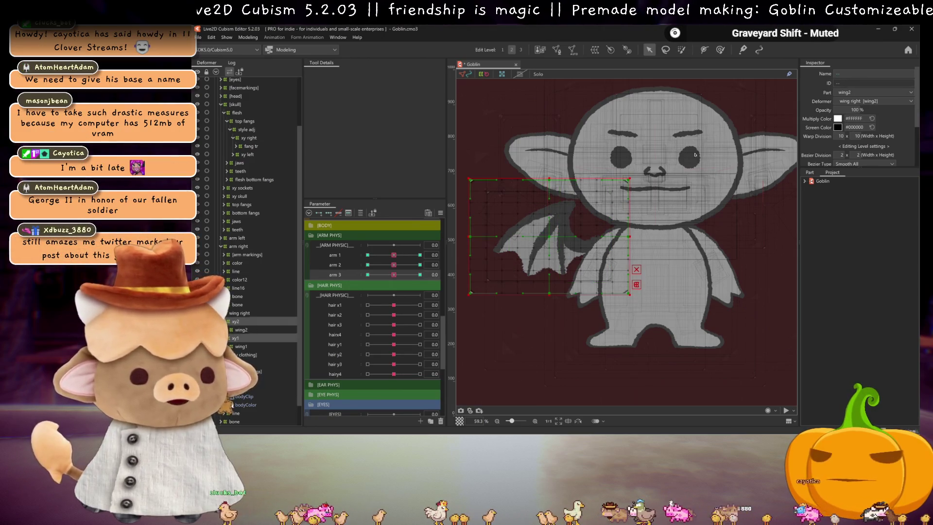
text(20)
key(Return)
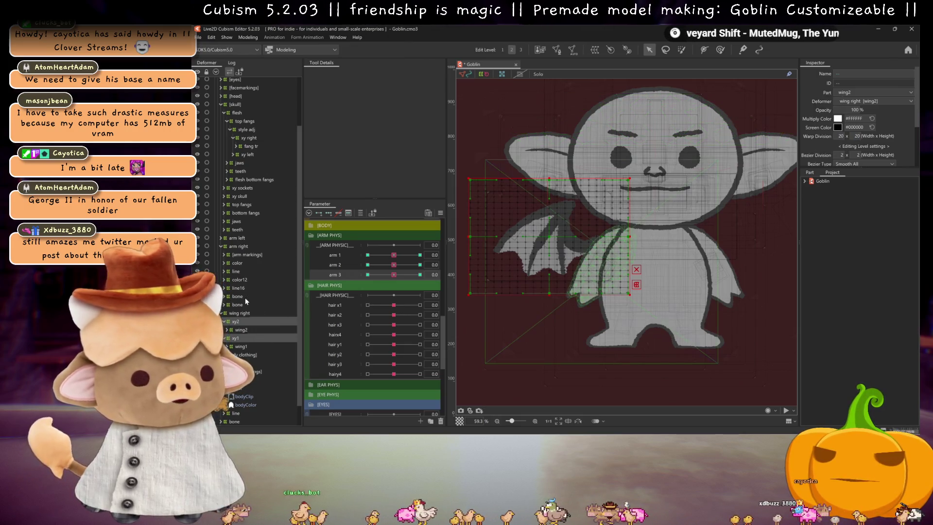
Set wing right's warp division to 5 x 5, undoing an accidental 20
click(240, 313)
double_click(841, 136)
text(20)
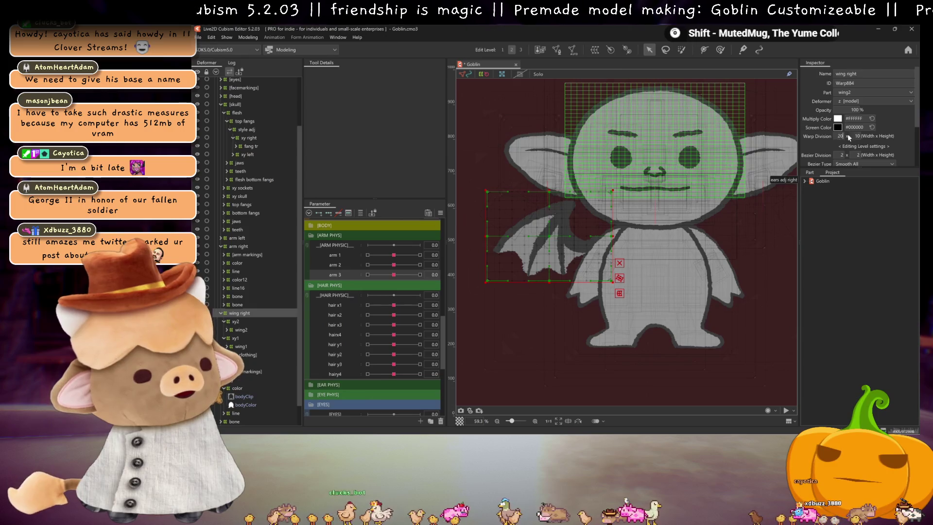
key(ctrl+z)
key(ctrl+z)
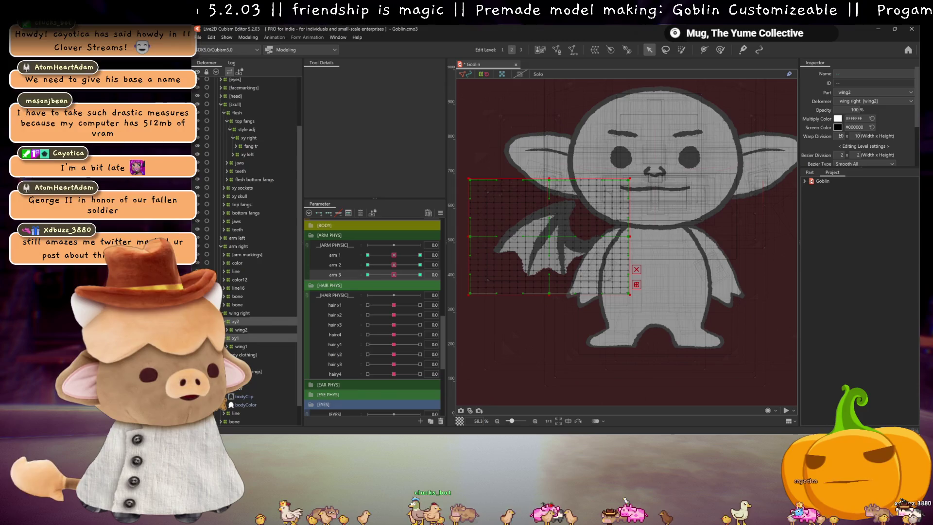
click(236, 314)
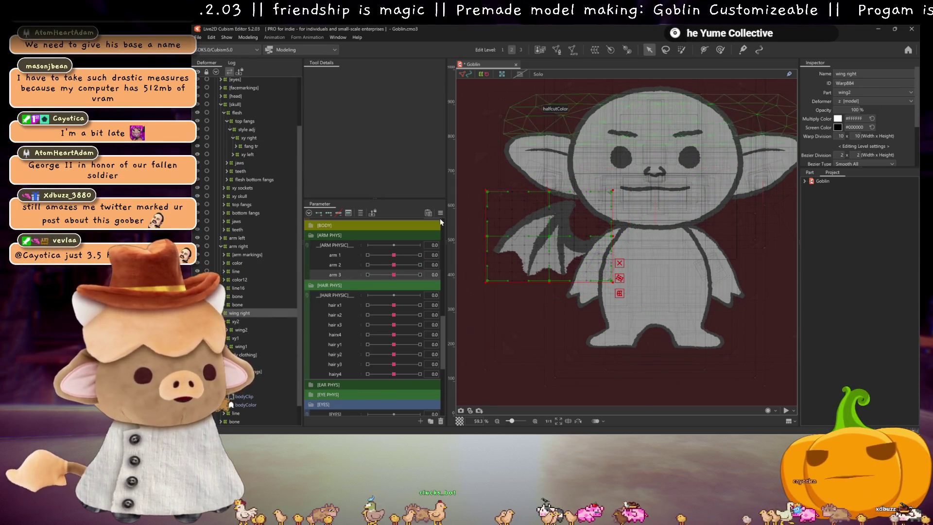
double_click(840, 135)
text(5)
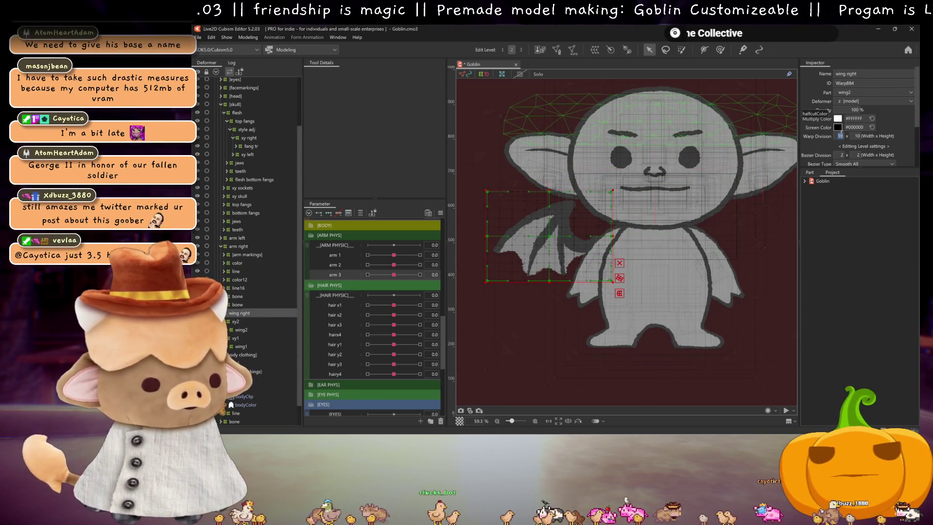
key(Tab)
text(5)
key(Return)
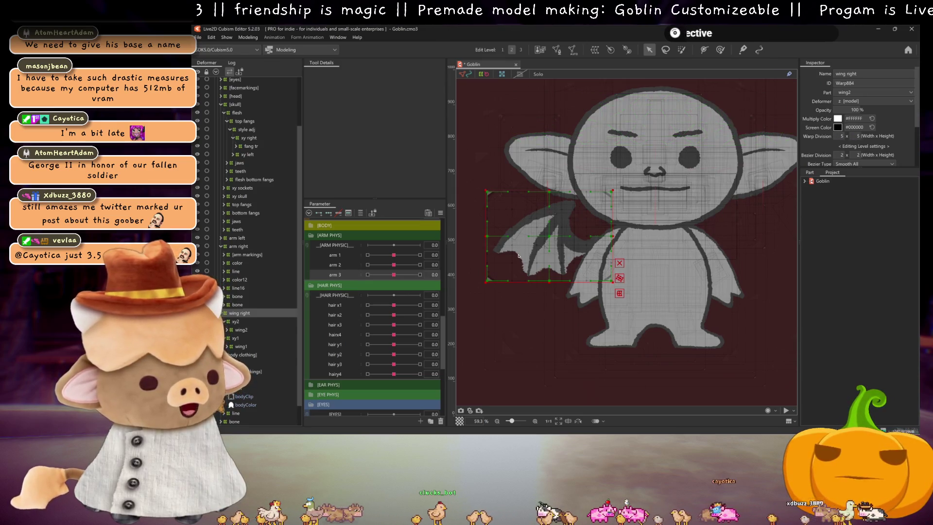
With xy2 and xy1 selected, expand the [ANIMATION] parameter group and center the wing on the canvas
click(237, 322)
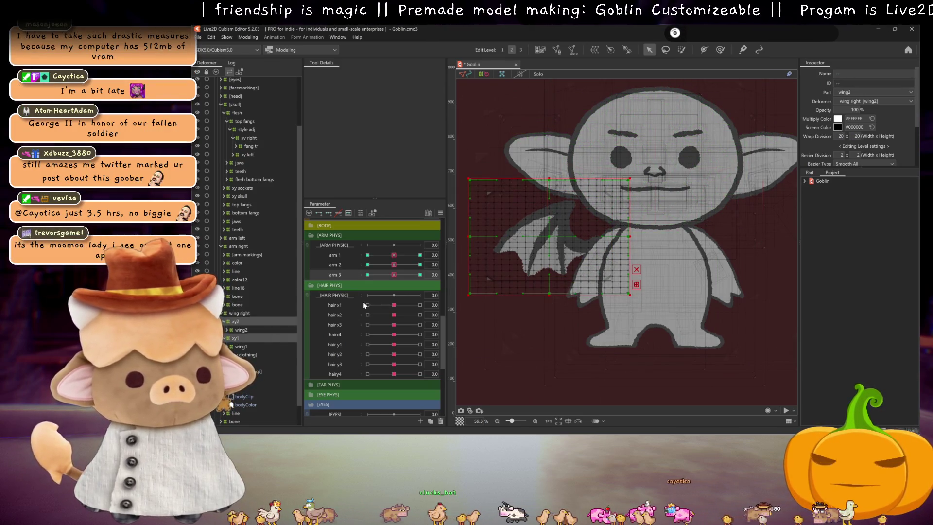
ctrl+click(235, 338)
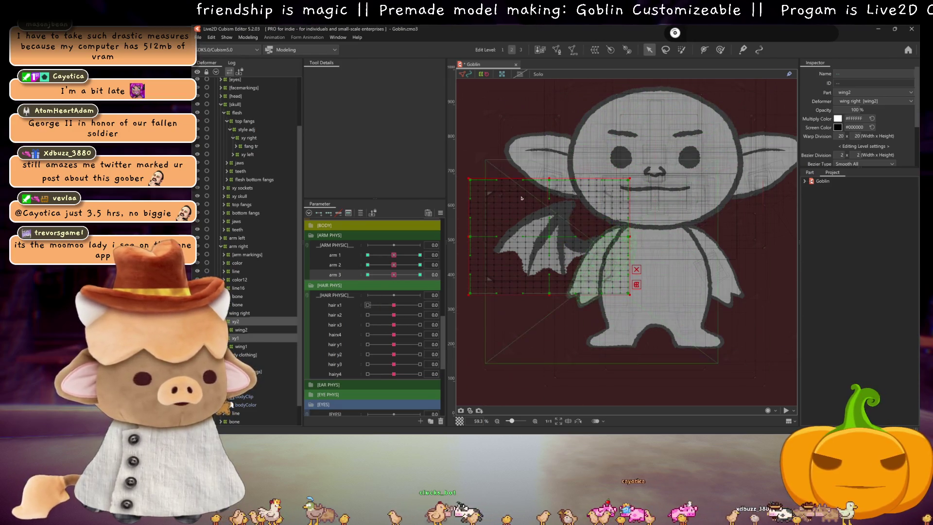
scroll(353, 333, up, 5)
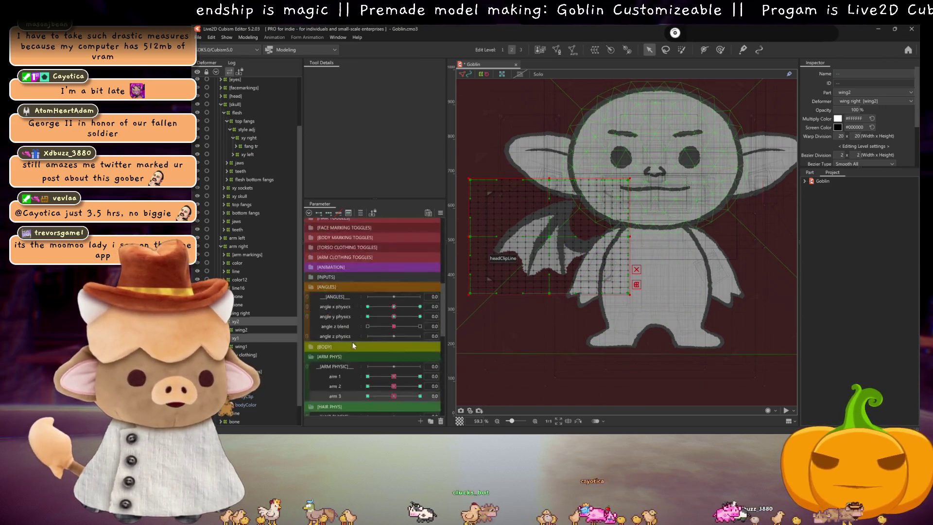
scroll(353, 345, up, 3)
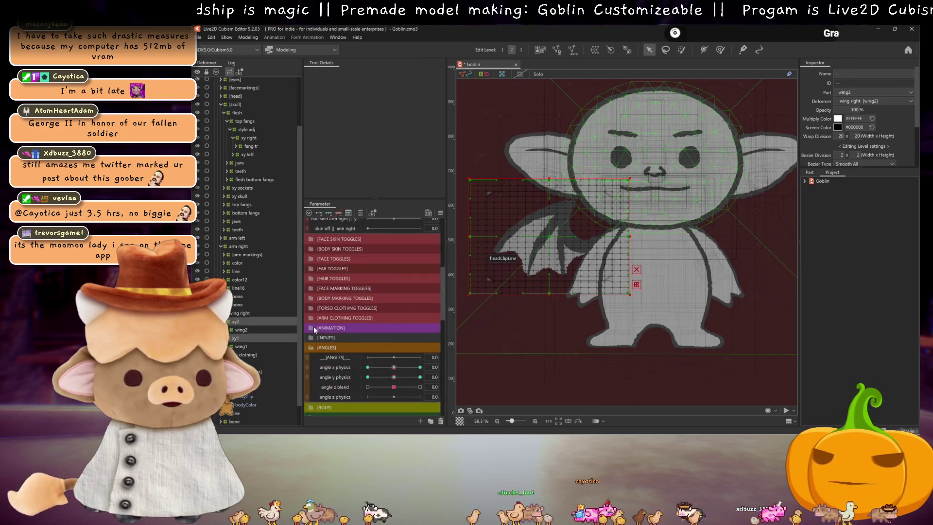
click(312, 329)
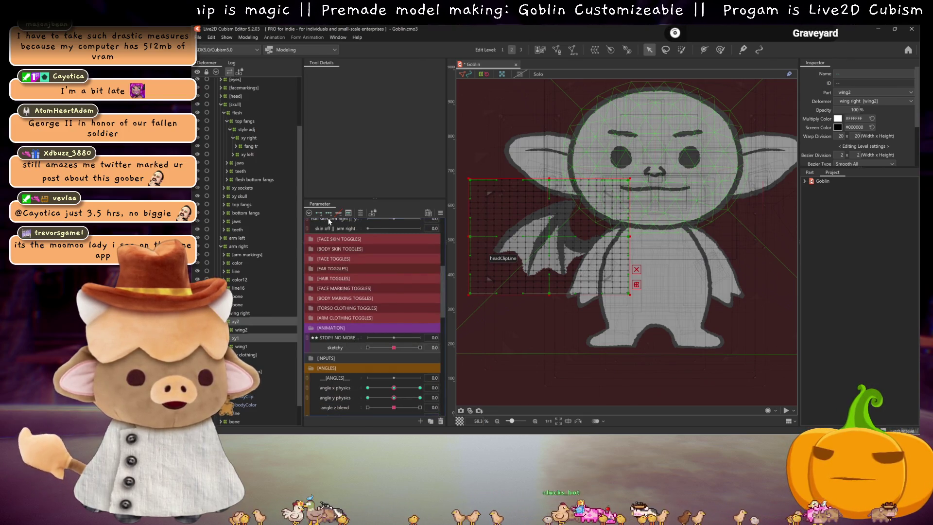
scroll(559, 341, up, 3)
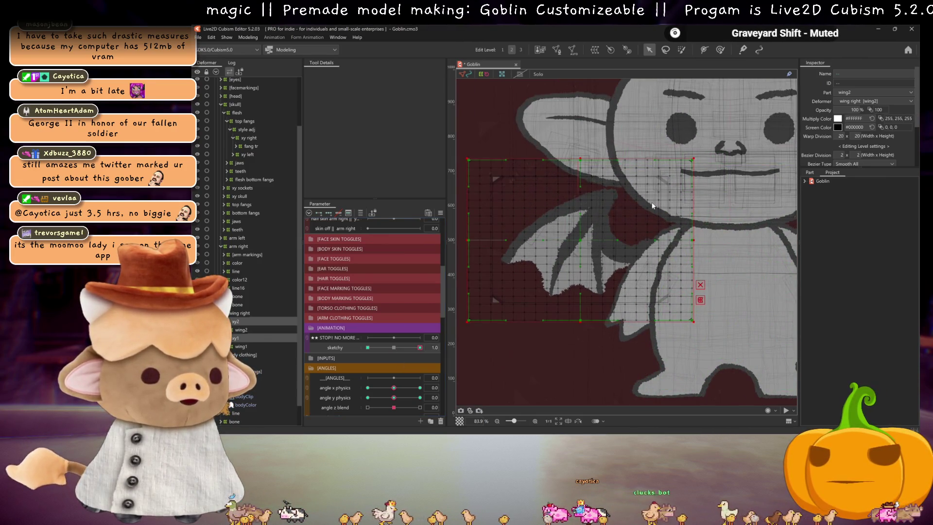
drag(693, 188, 678, 191)
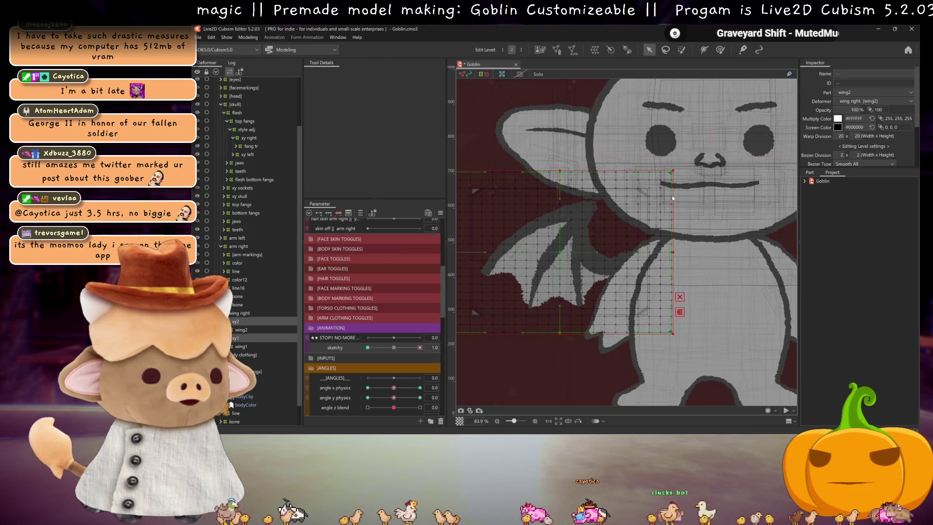
Paint blend-shape weight strokes over the wing's upper, lower and lower-left warp mesh
click(719, 48)
mouse_move(637, 208)
mouse_down()
mouse_move(639, 293)
mouse_move(635, 306)
mouse_move(620, 306)
mouse_move(612, 182)
mouse_move(600, 176)
mouse_move(594, 198)
mouse_up()
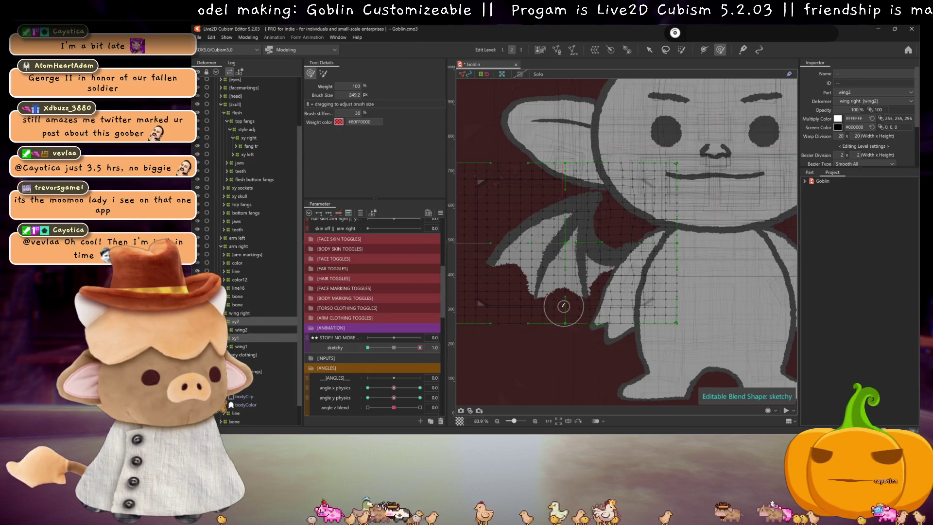
mouse_move(556, 260)
mouse_down()
mouse_move(571, 218)
mouse_move(567, 188)
mouse_move(545, 178)
mouse_move(548, 242)
mouse_up()
mouse_move(541, 288)
mouse_down()
mouse_move(540, 310)
mouse_move(506, 302)
mouse_move(514, 305)
mouse_move(510, 225)
mouse_move(520, 219)
mouse_move(507, 205)
mouse_move(519, 179)
mouse_move(492, 179)
mouse_move(499, 192)
mouse_move(487, 285)
mouse_up()
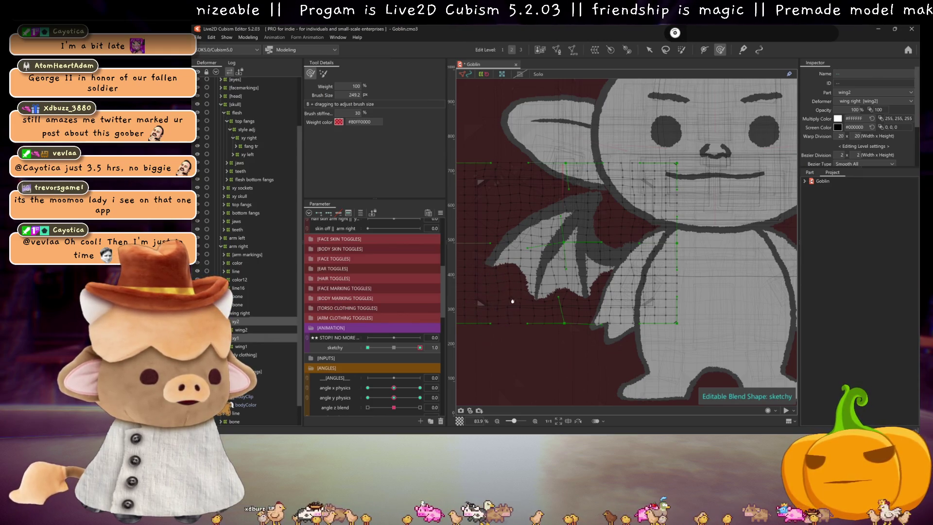
scroll(509, 304, left, 2)
drag(499, 300, 498, 205)
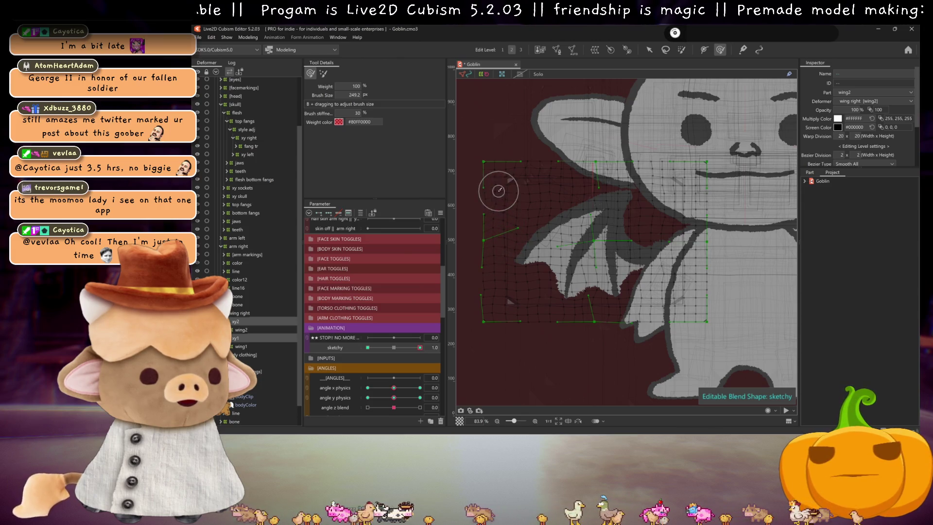
Mirror the sketchy motion horizontally onto the wing deformers and reset sketchy to 0.0
right_click(410, 349)
click(481, 362)
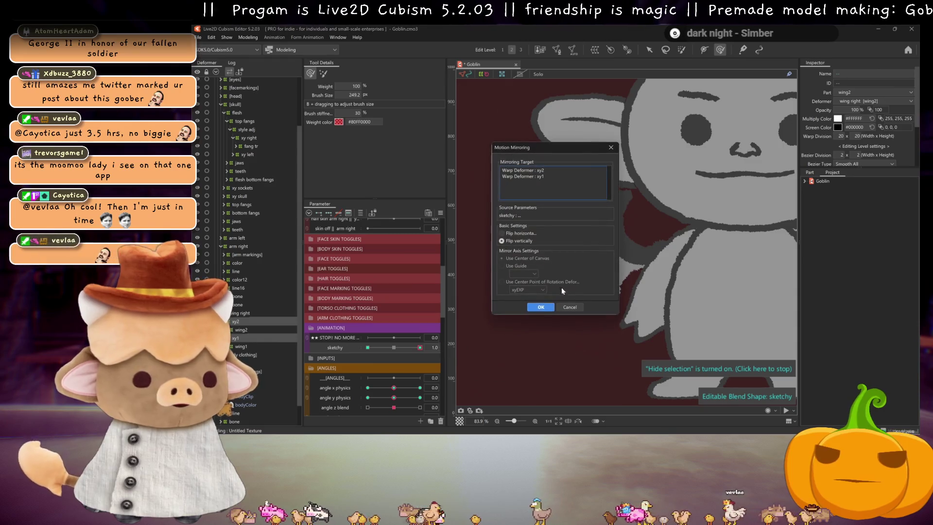
click(525, 236)
click(541, 307)
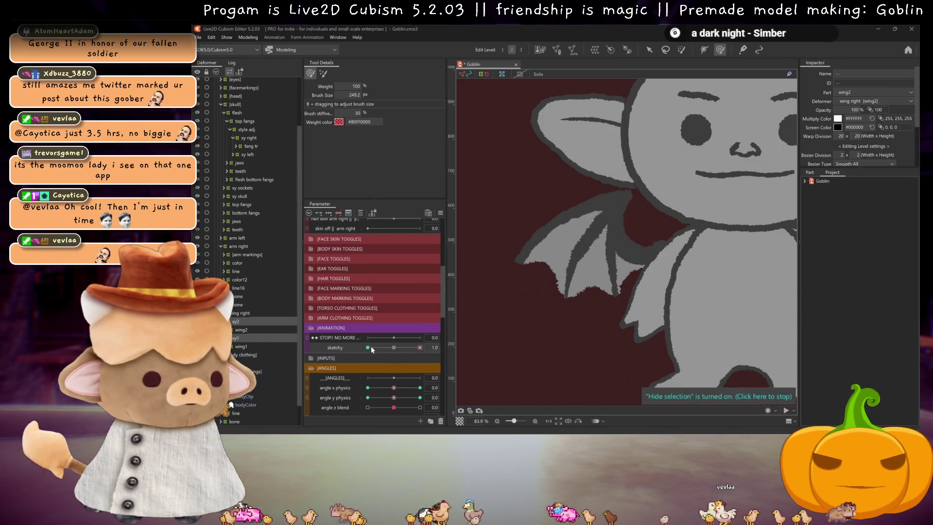
click(371, 346)
Switch the right wing to its feathered version in the appendage toggles
right_click(411, 353)
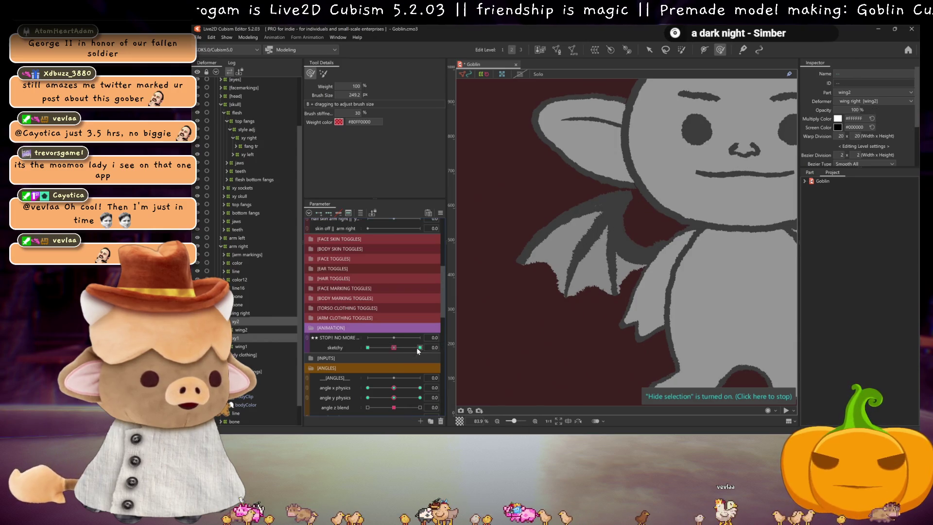
key(Escape)
scroll(371, 294, up, 6)
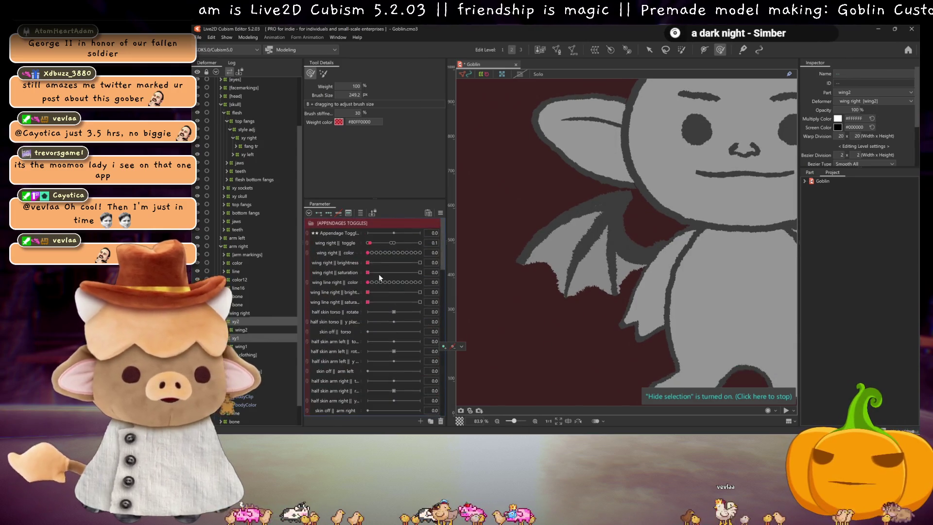
click(387, 244)
scroll(391, 262, down, 5)
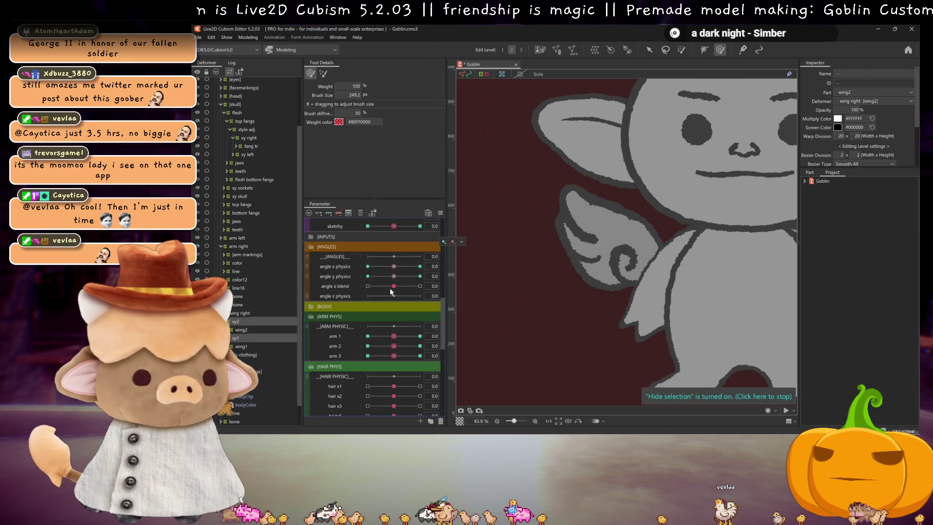
scroll(416, 314, up, 4)
Preview the wing at sketchy -1, then return sketchy to 0
click(421, 317)
click(375, 317)
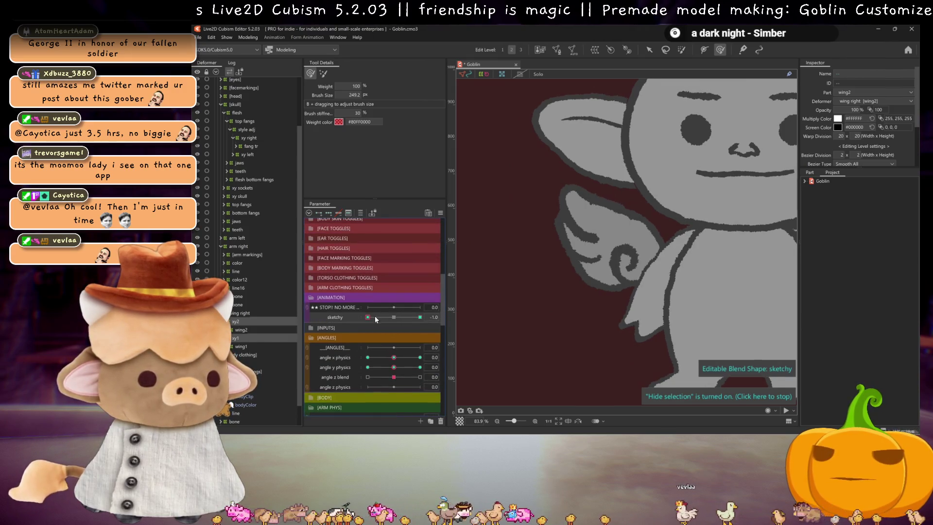
click(394, 317)
scroll(594, 273, down, 3)
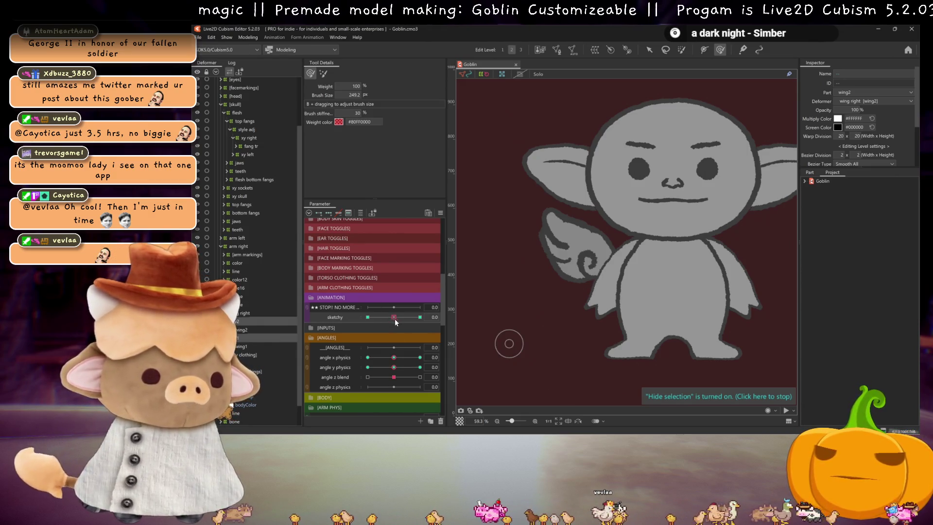
mouse_move(375, 314)
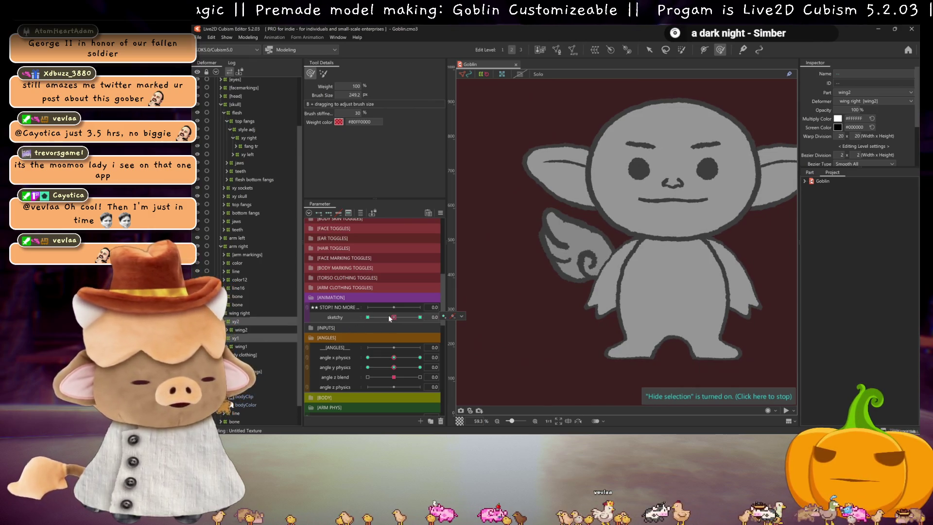
scroll(382, 327, down, 1)
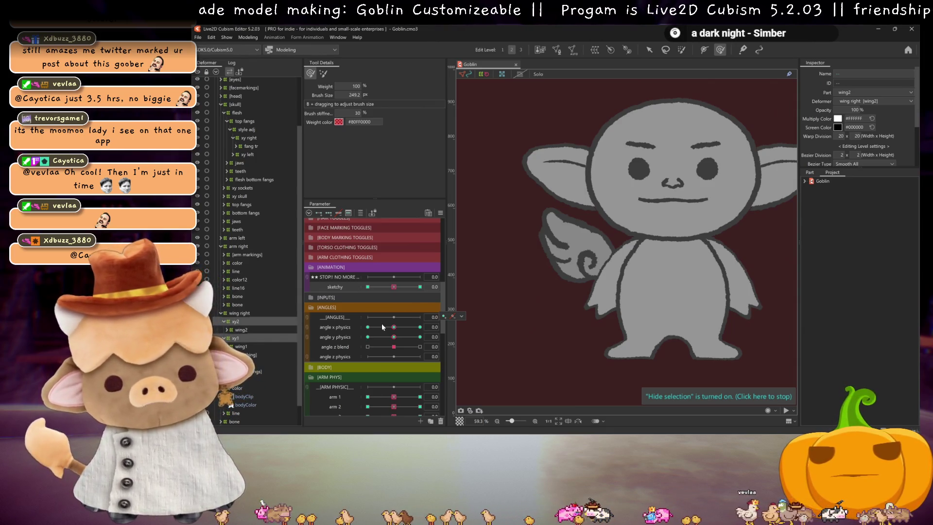
scroll(375, 331, down, 3)
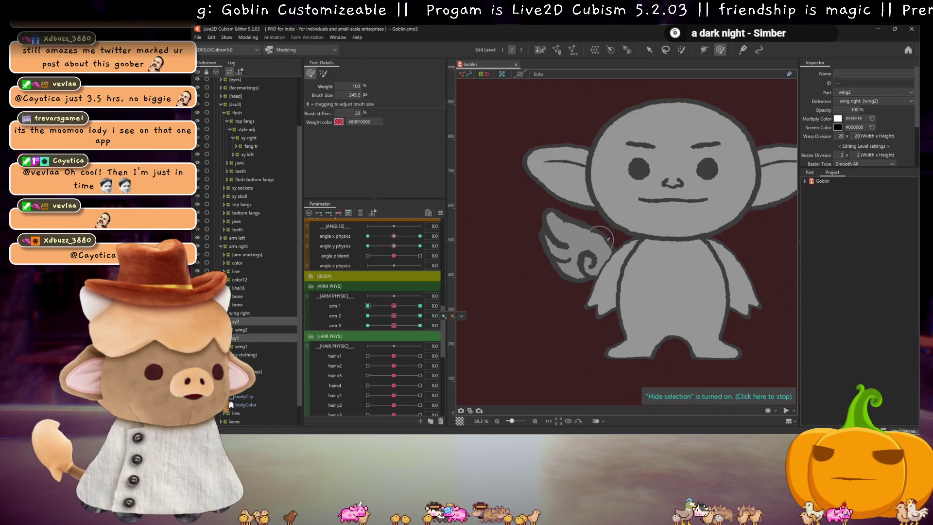
Select the deformers from wing right down to wing1's line, duplicate them, and bring up the Flip options
scroll(644, 255, down, 3)
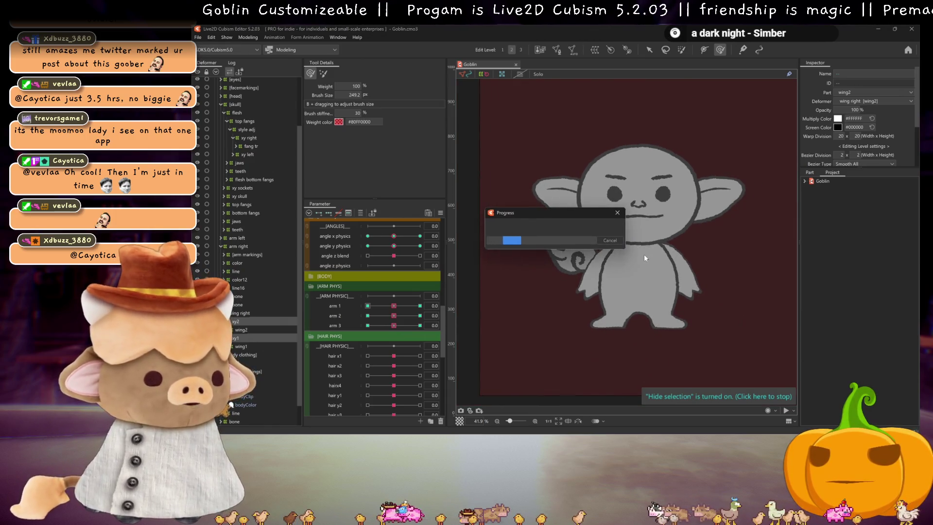
click(240, 313)
scroll(244, 340, down, 1)
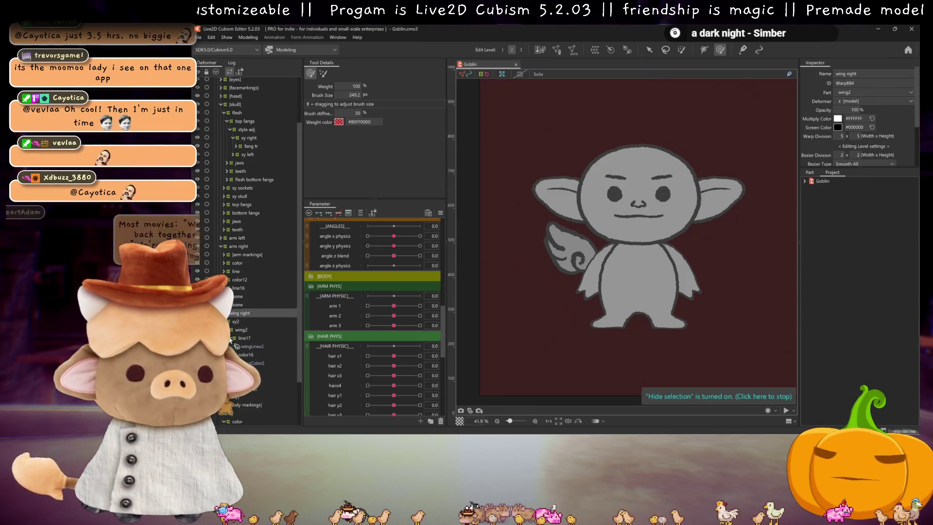
click(253, 358)
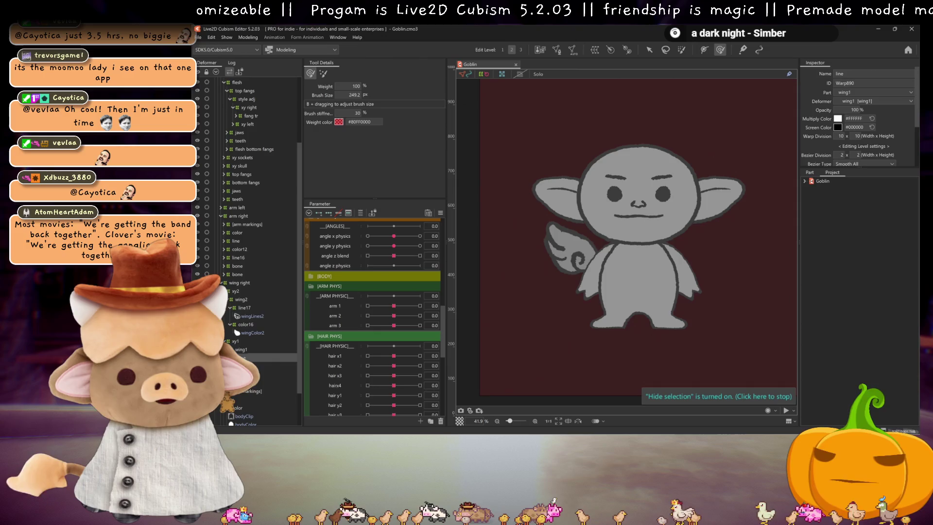
click(233, 358)
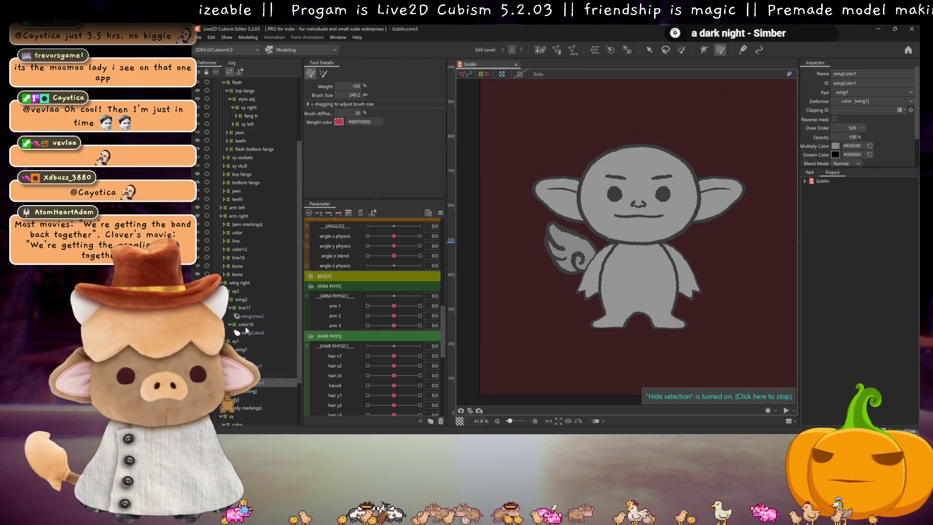
shift+click(239, 283)
drag(239, 283, 295, 284)
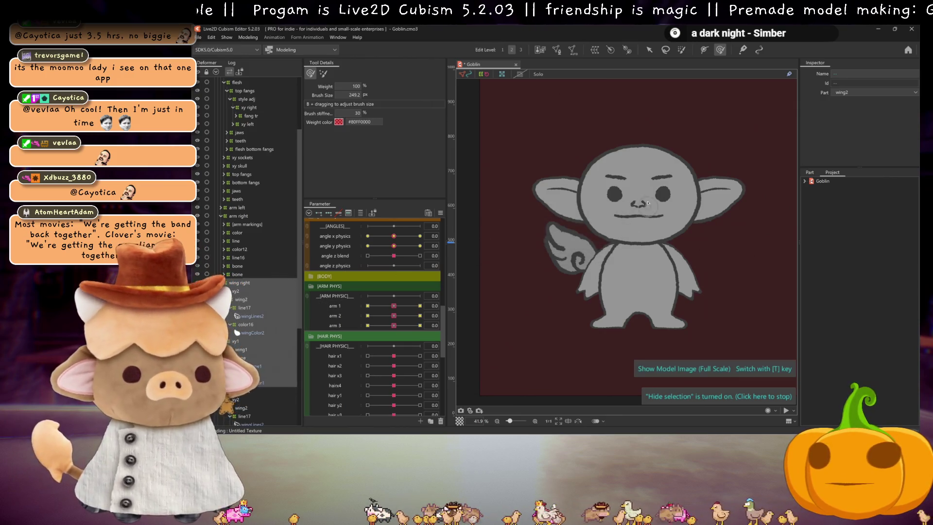
key(ctrl+shift+f)
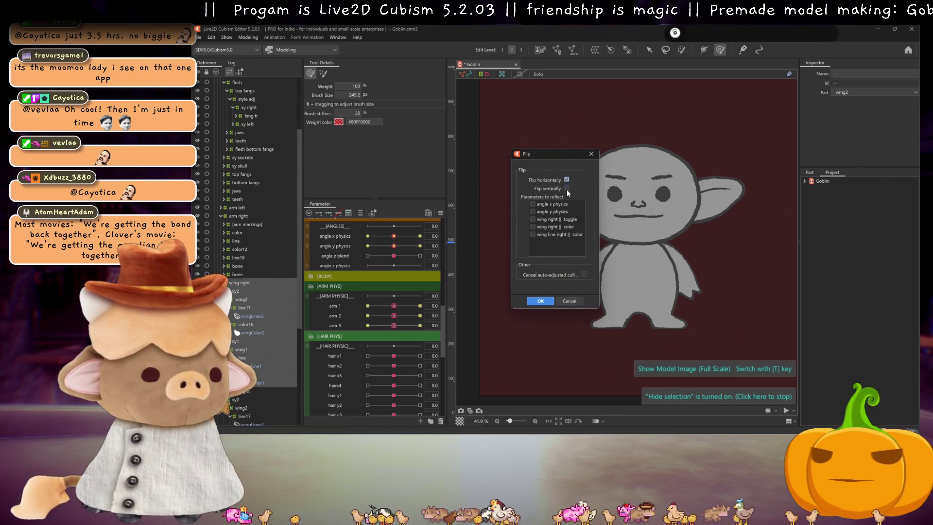
Flip the wing copy horizontally, test both wings with arm 1 and arm 2, and select sketchy
click(539, 301)
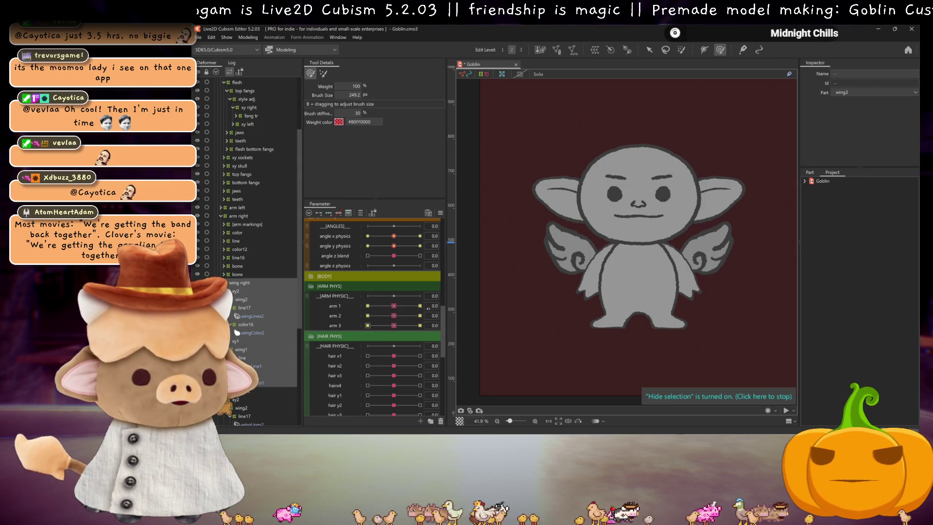
click(395, 306)
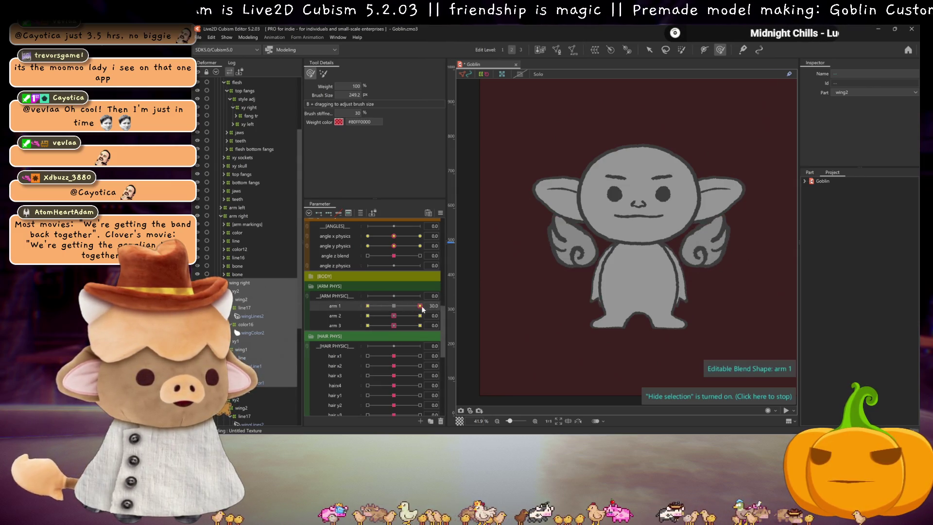
click(398, 317)
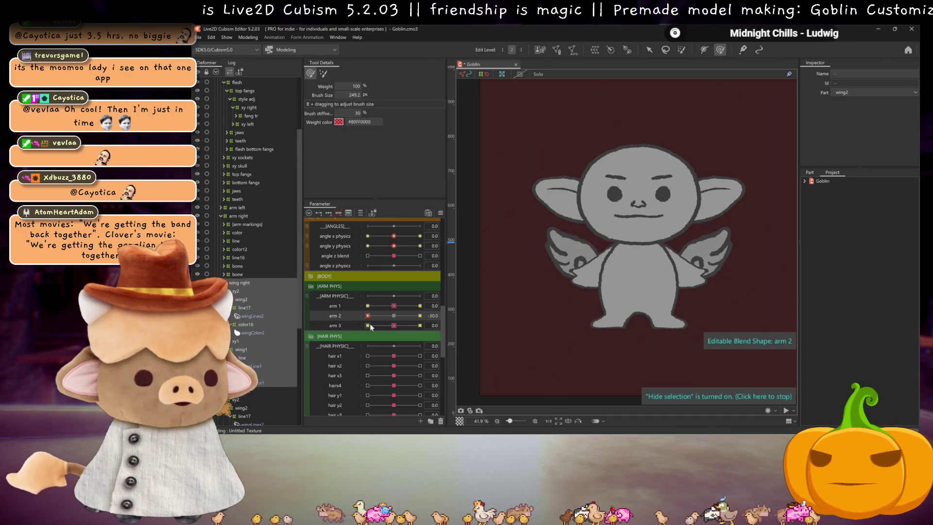
scroll(389, 278, up, 3)
click(333, 287)
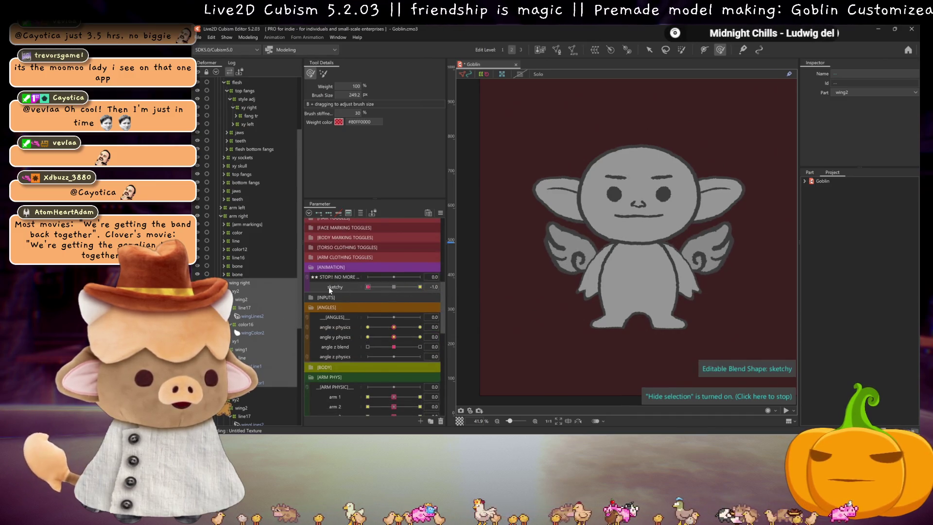
scroll(384, 286, up, 6)
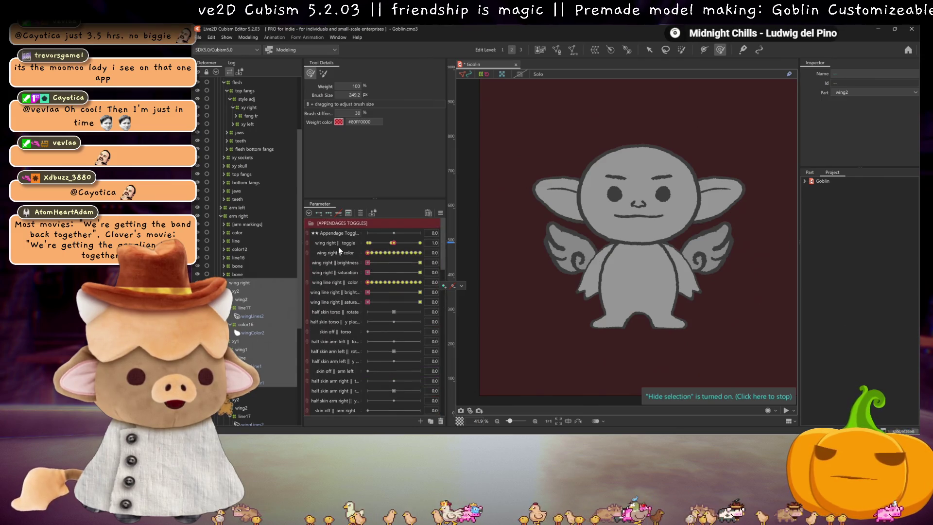
Replicate the wing right parameters and place the copies below the originals
click(339, 243)
right_click(346, 301)
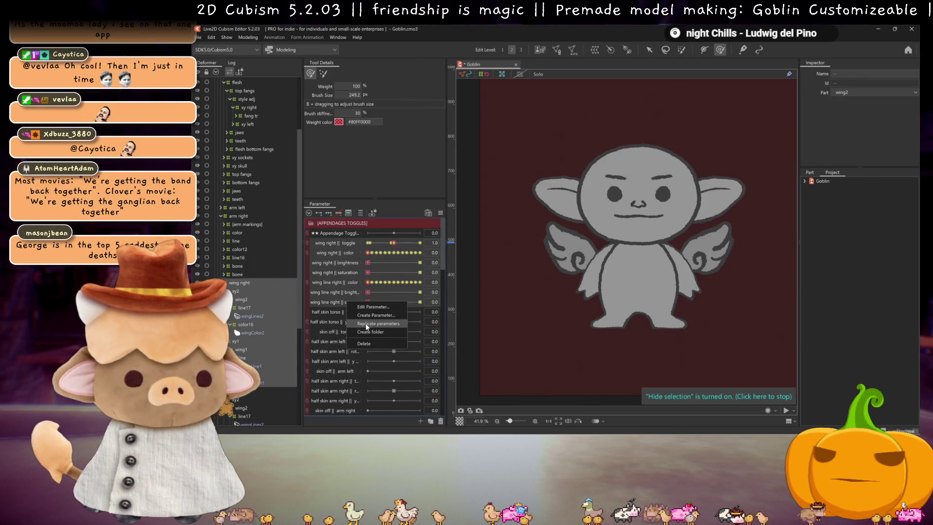
click(365, 322)
drag(343, 255, 328, 311)
Rename the copied toggle and color parameters to wing left || toggle and wing left || color
right_click(327, 311)
click(348, 316)
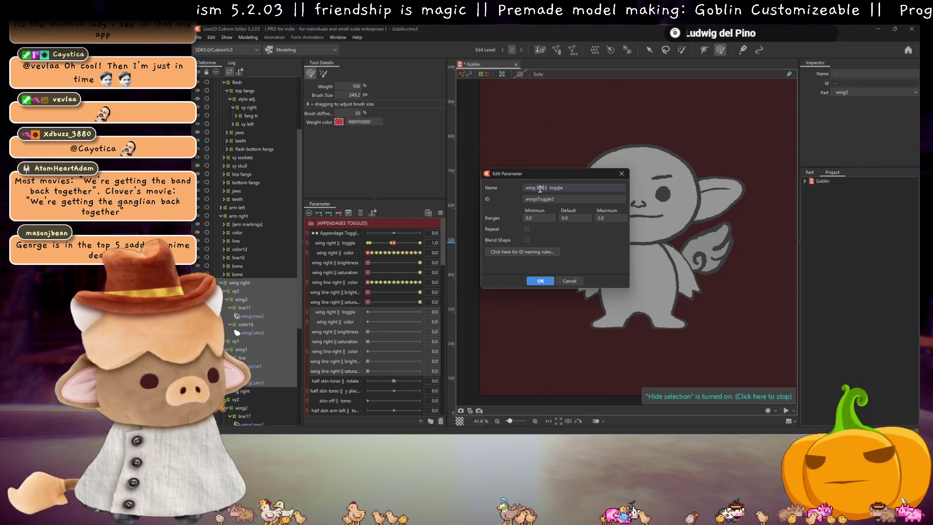
click(540, 281)
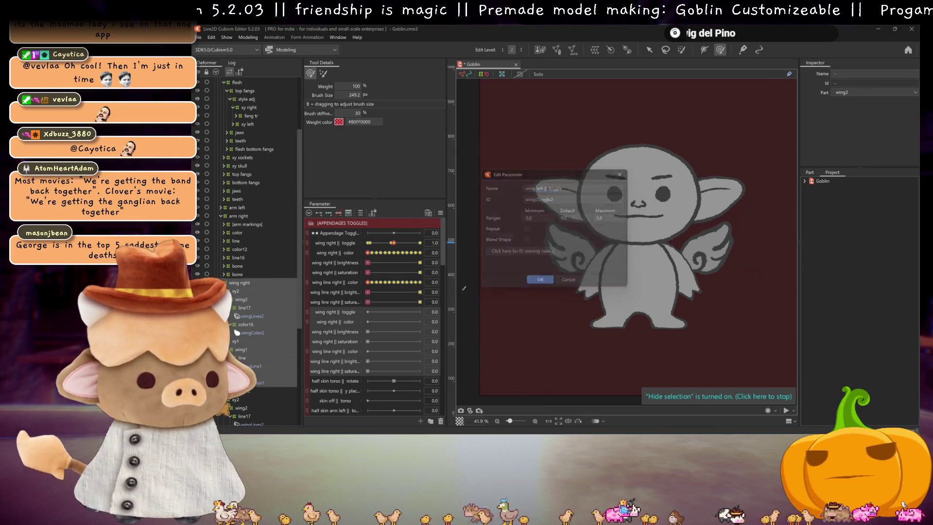
right_click(340, 323)
click(350, 331)
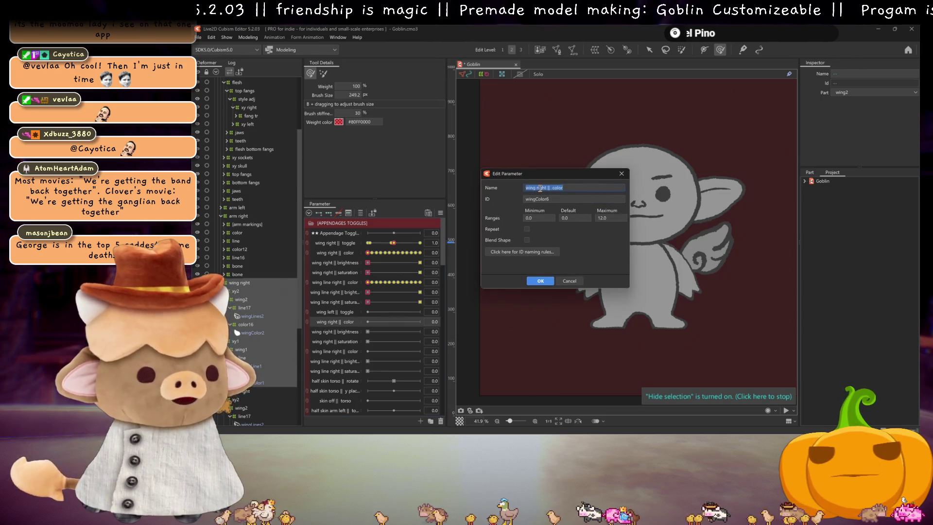
click(545, 282)
Rename the copied brightness and saturation parameters to wing left || brightness and wing left || saturation
right_click(338, 332)
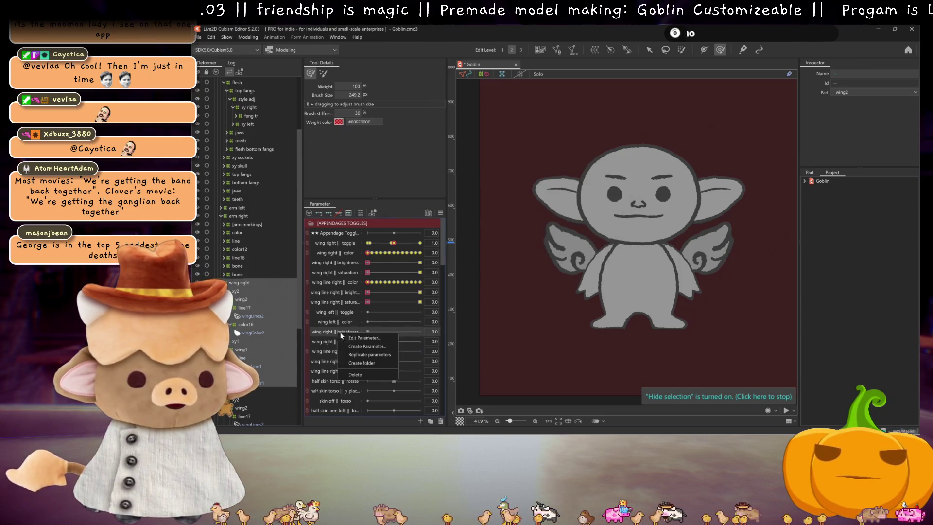
click(350, 337)
click(540, 281)
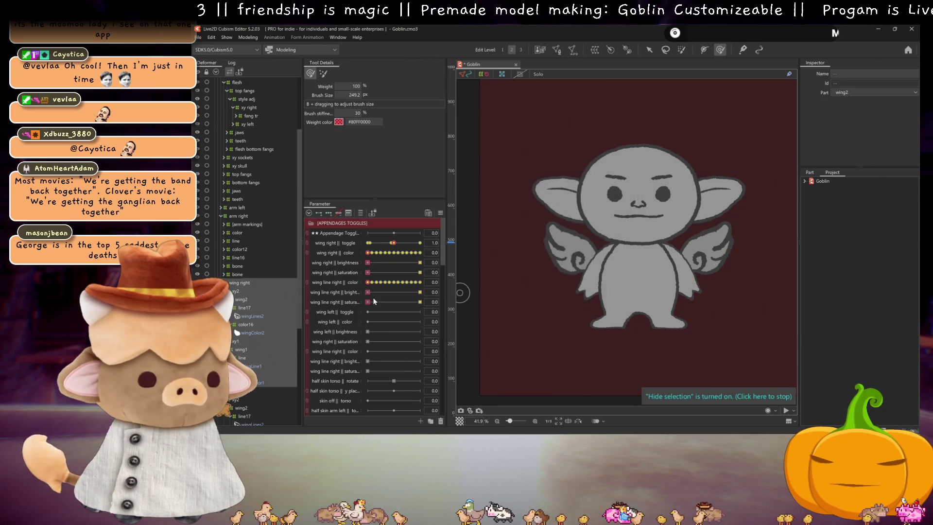
right_click(336, 341)
click(349, 348)
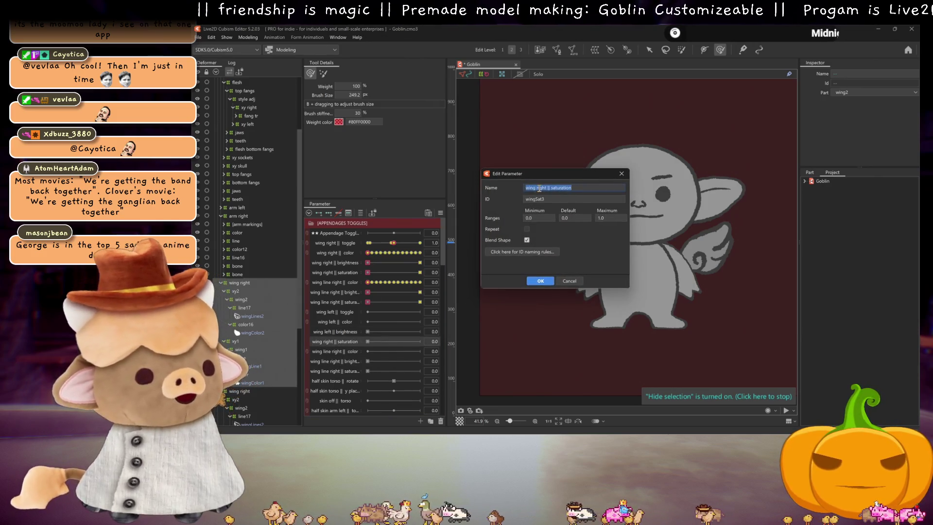
text(wing left || saturation)
click(541, 280)
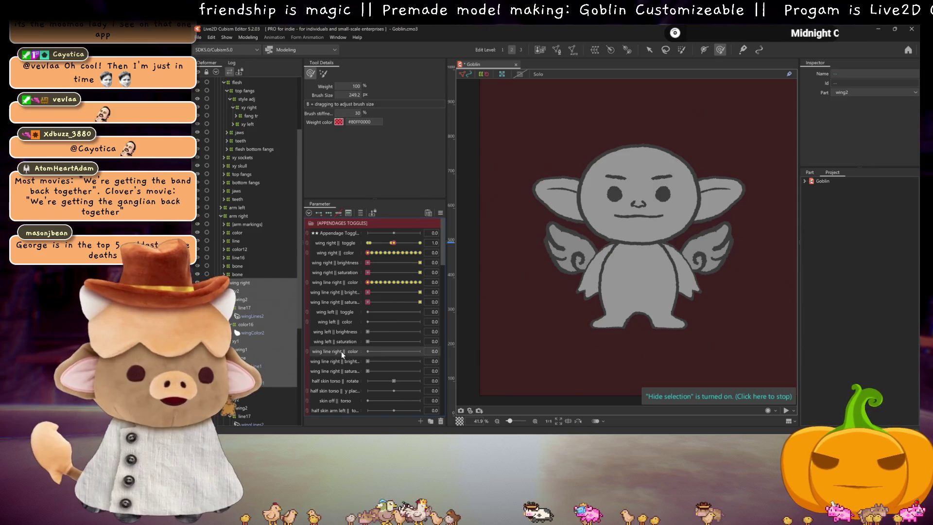
Rename the copied wing line color parameter to wing line left || color
right_click(341, 352)
click(355, 357)
double_click(551, 188)
text(left)
click(540, 281)
Rename the copied wing line brightness and saturation parameters to wing line left versions
right_click(331, 363)
click(358, 369)
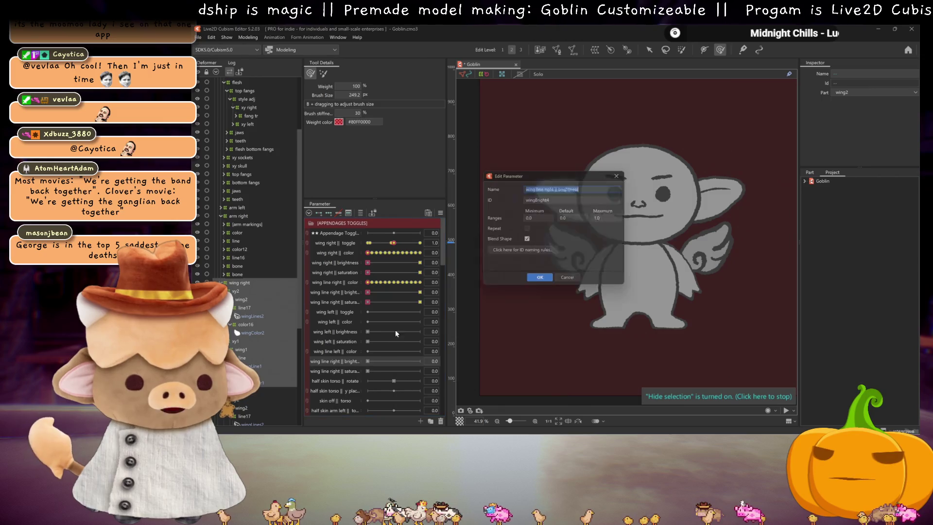
double_click(550, 188)
text(left)
click(549, 279)
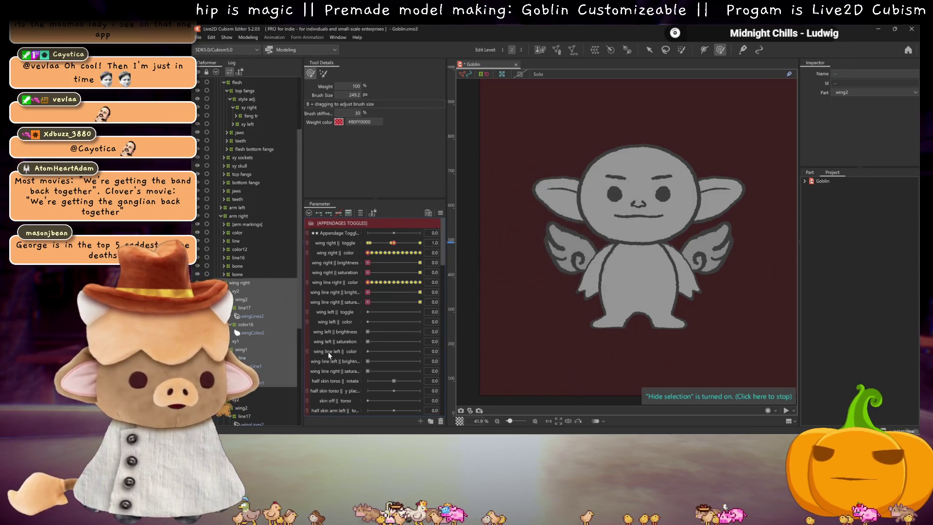
right_click(336, 368)
click(355, 375)
double_click(550, 187)
text(left)
click(536, 281)
Delete the leftover half-skin and skin-off parameters, then return to the wing toggles
right_click(334, 378)
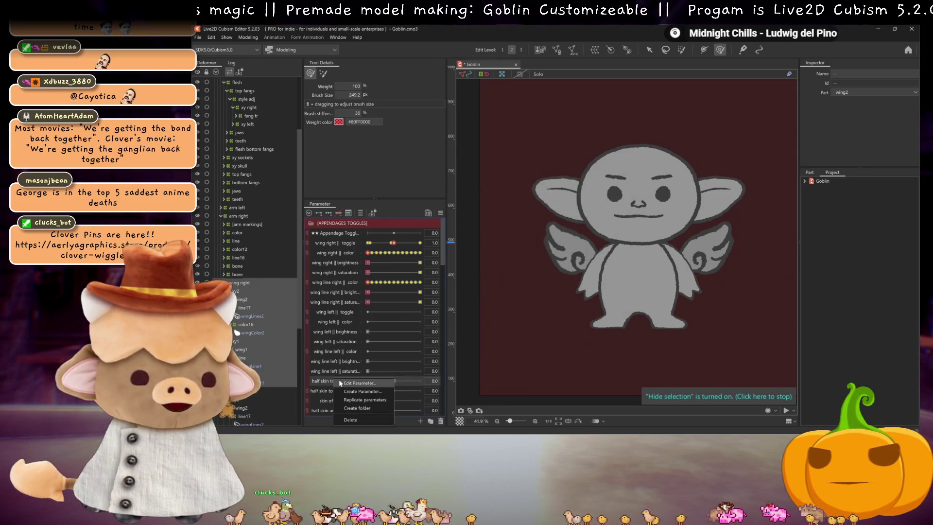
click(331, 350)
click(345, 313)
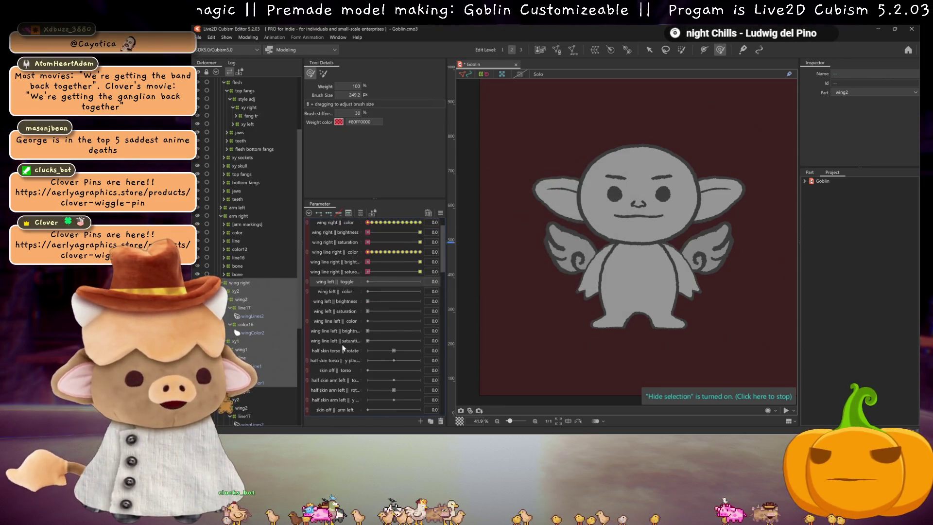
scroll(343, 349, down, 4)
right_click(346, 359)
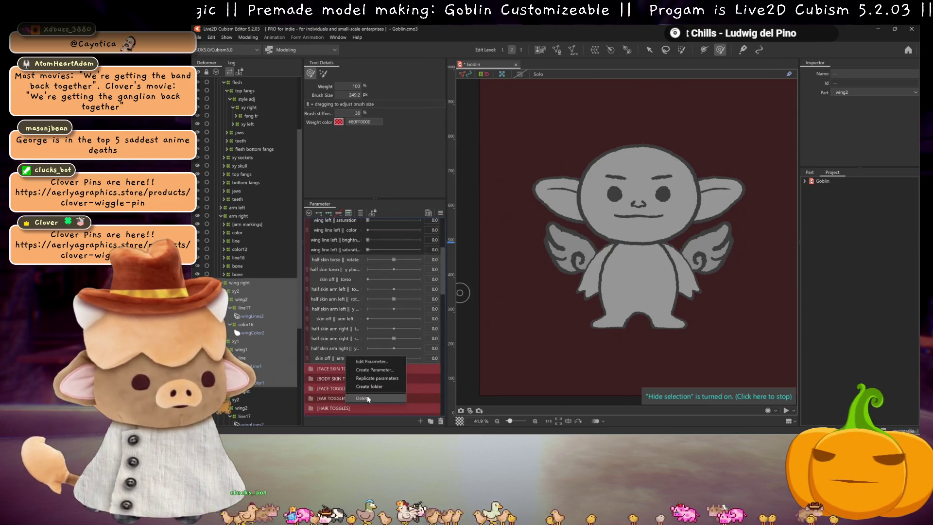
click(367, 395)
click(582, 251)
scroll(340, 289, up, 4)
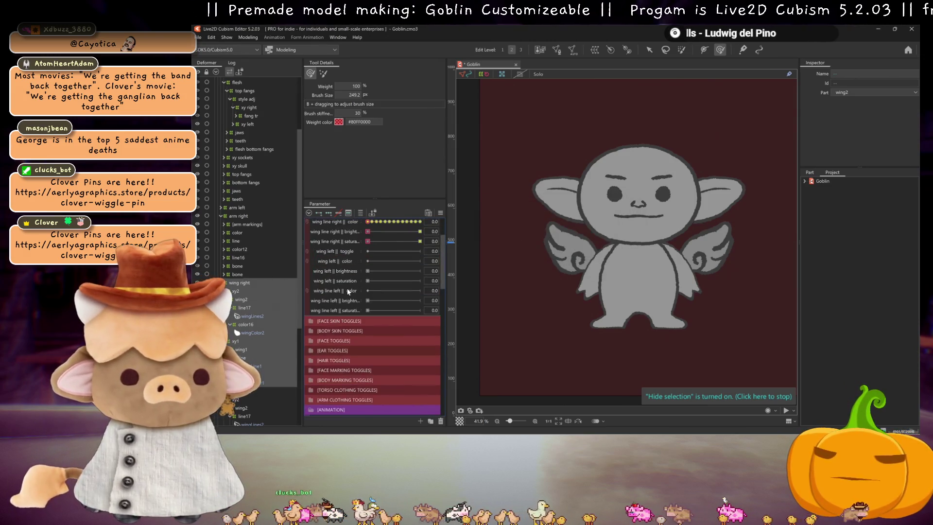
right_click(434, 245)
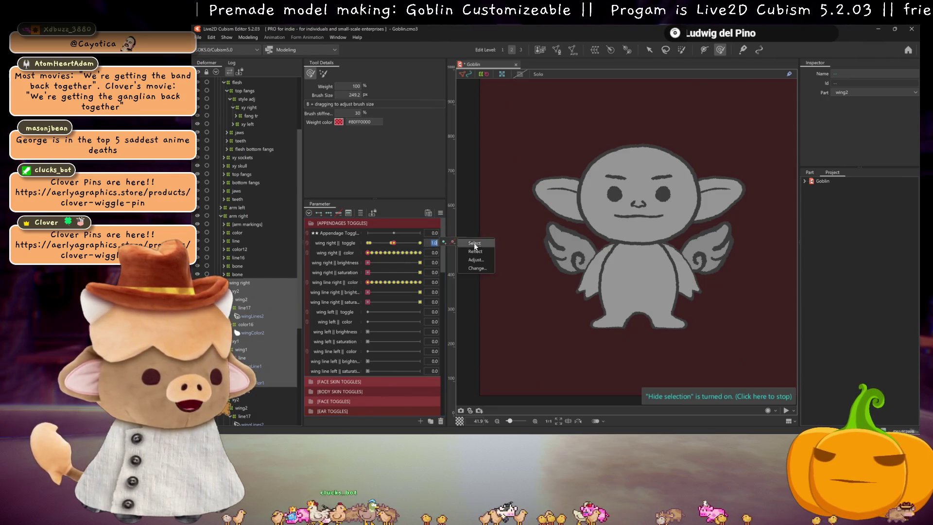
Move the wing right toggle and color keys onto their wing left counterparts
click(467, 266)
click(489, 218)
click(491, 210)
click(540, 283)
right_click(432, 253)
click(469, 275)
click(491, 219)
click(537, 283)
Move the wing right brightness and saturation keys onto wing left || brightness and saturation
right_click(434, 261)
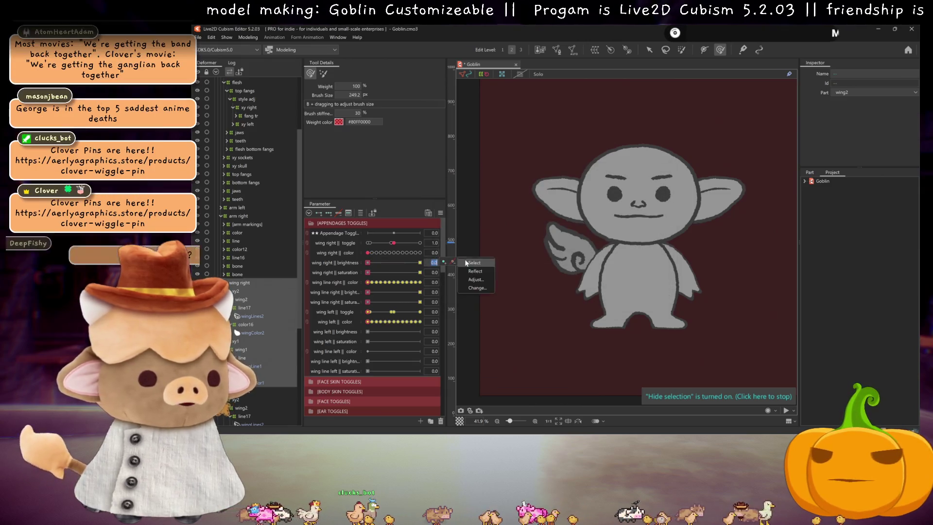
click(474, 288)
click(487, 219)
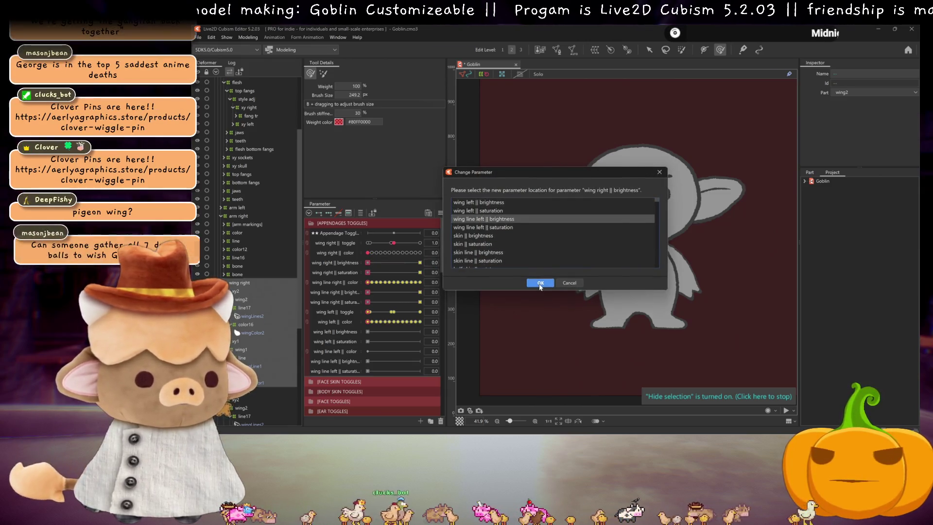
click(538, 282)
right_click(434, 272)
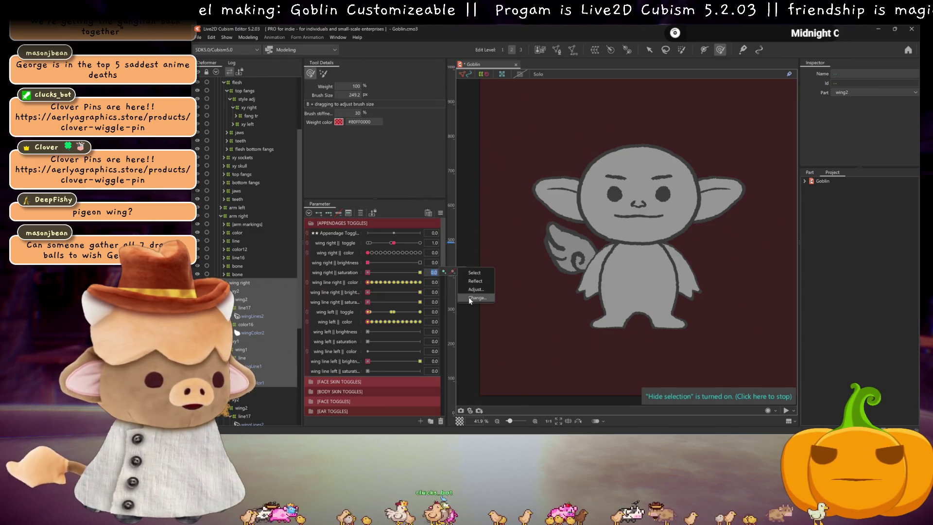
click(468, 297)
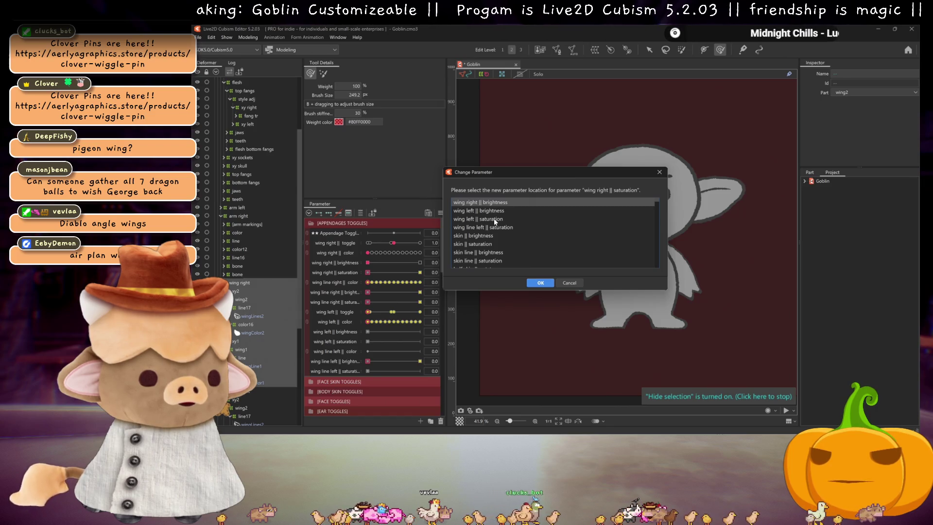
click(494, 218)
click(541, 282)
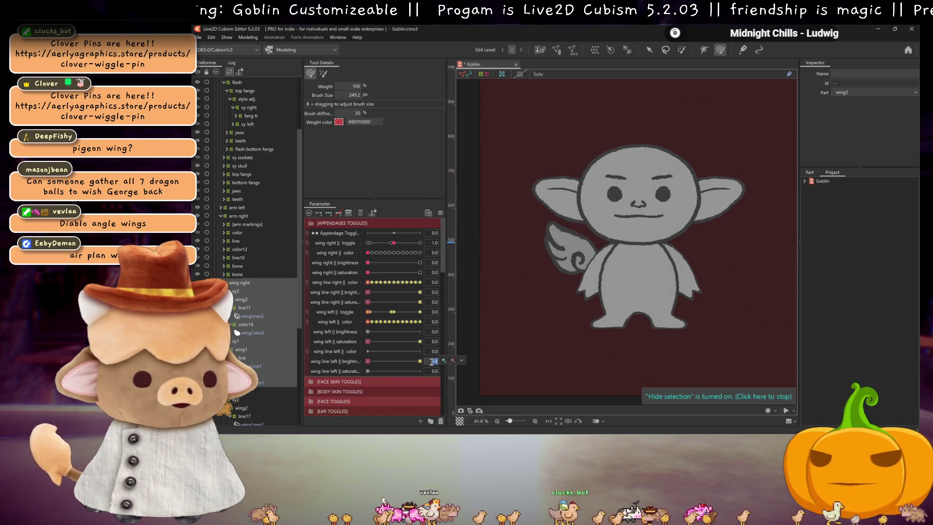
Move the wing line brightness keys and the wing line right color keys to left-wing parameters
right_click(431, 362)
click(474, 380)
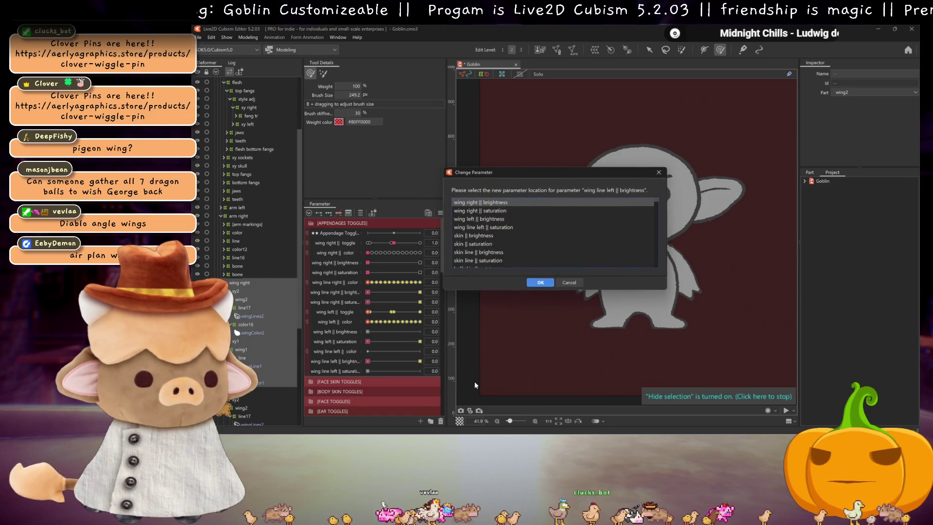
click(480, 219)
click(541, 282)
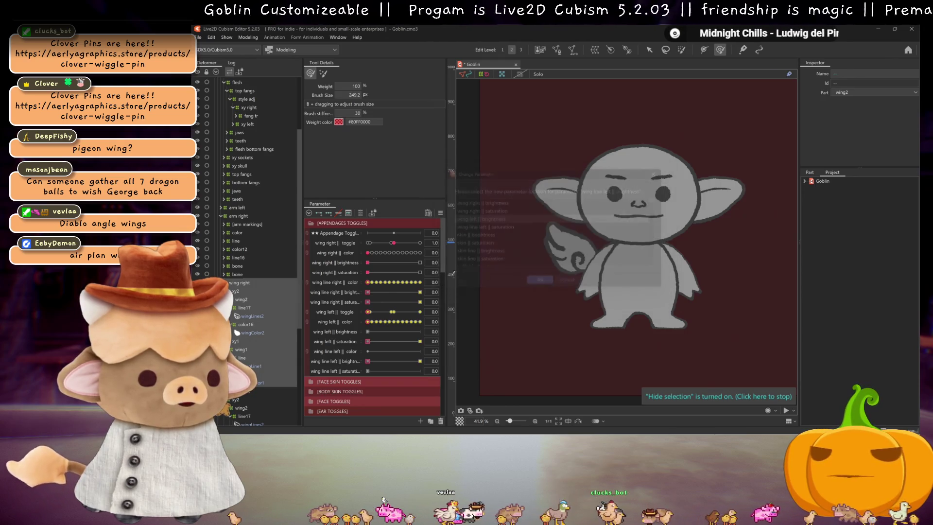
right_click(432, 285)
click(471, 303)
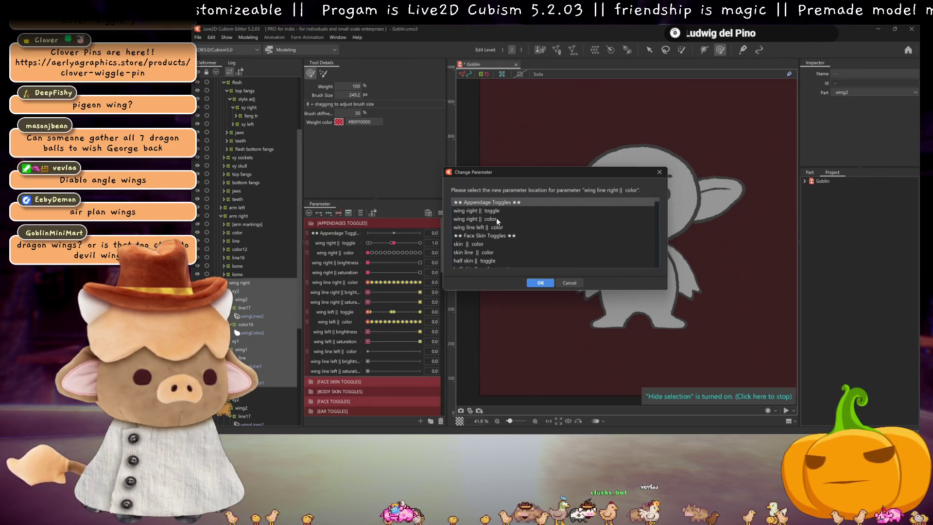
click(496, 226)
click(539, 282)
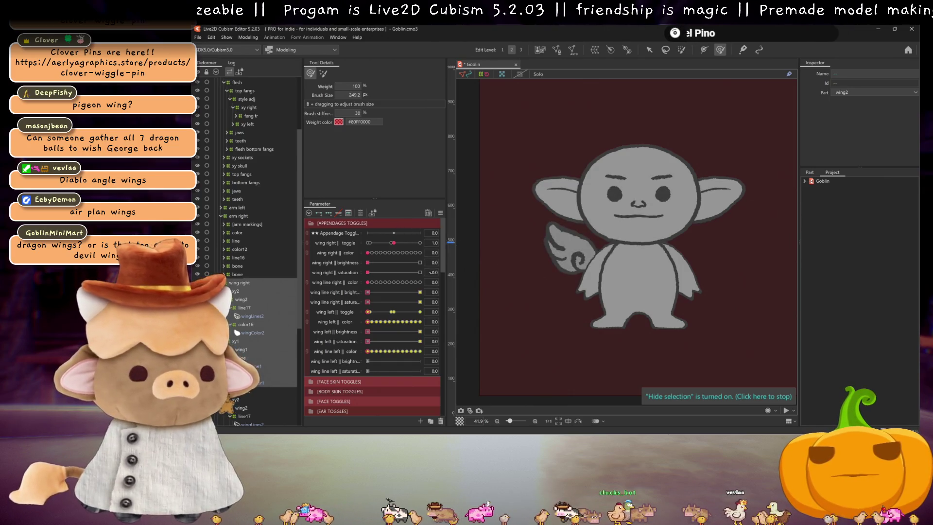
Move the wing line right brightness and saturation keys onto the wing line left parameters
click(433, 292)
click(452, 291)
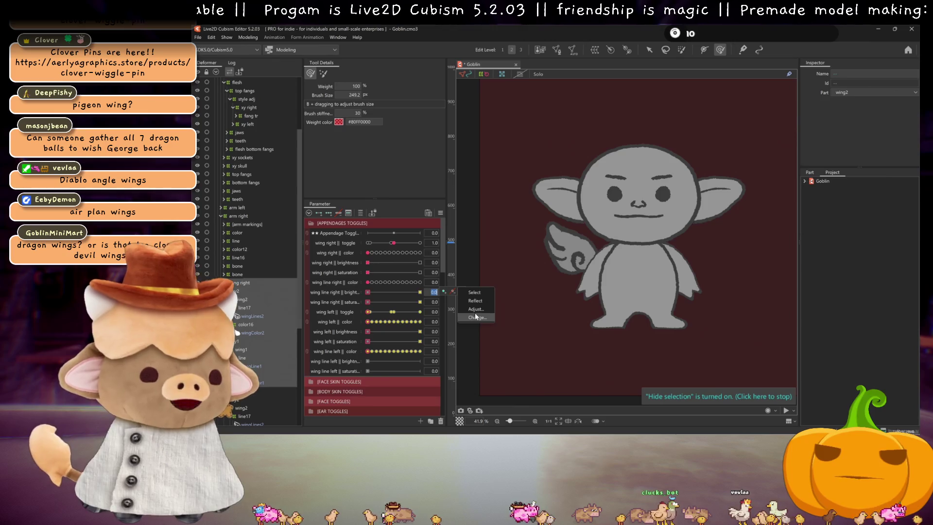
click(476, 317)
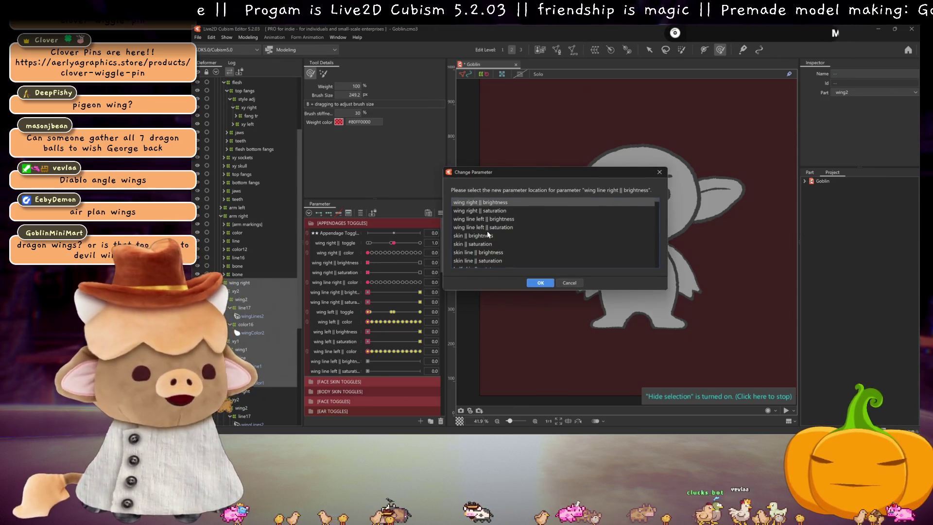
click(493, 219)
click(540, 282)
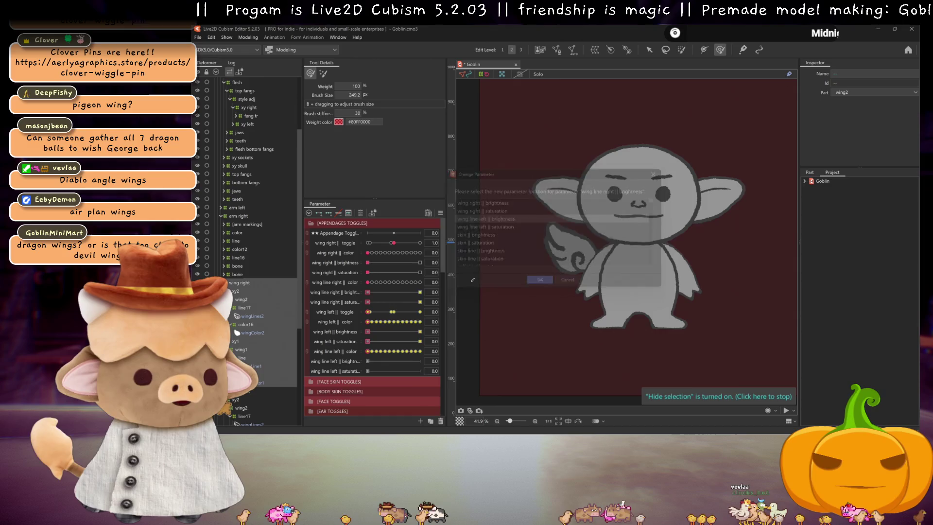
right_click(459, 297)
click(476, 318)
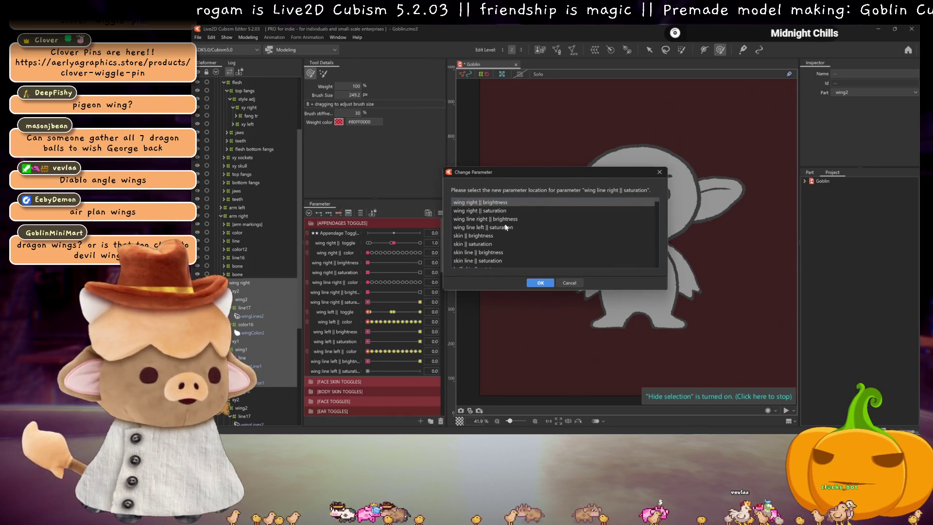
click(503, 219)
click(537, 283)
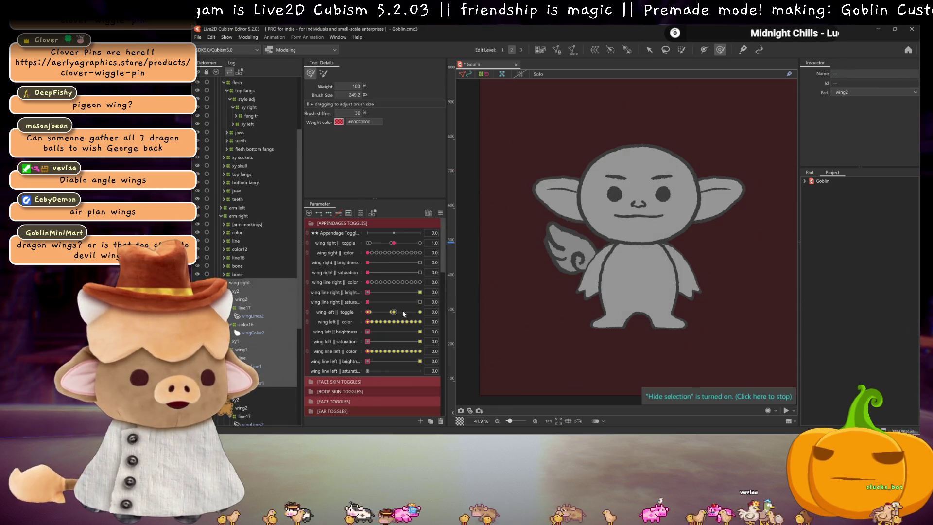
Reassign the wing line right brightness keys to wing line left || saturation and show the bat wing
click(432, 291)
right_click(449, 290)
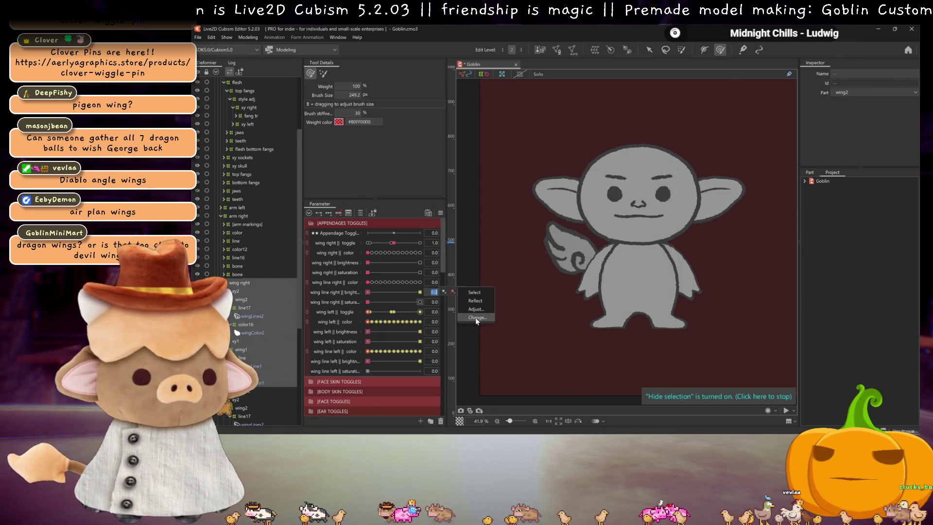
click(477, 318)
click(488, 228)
click(541, 283)
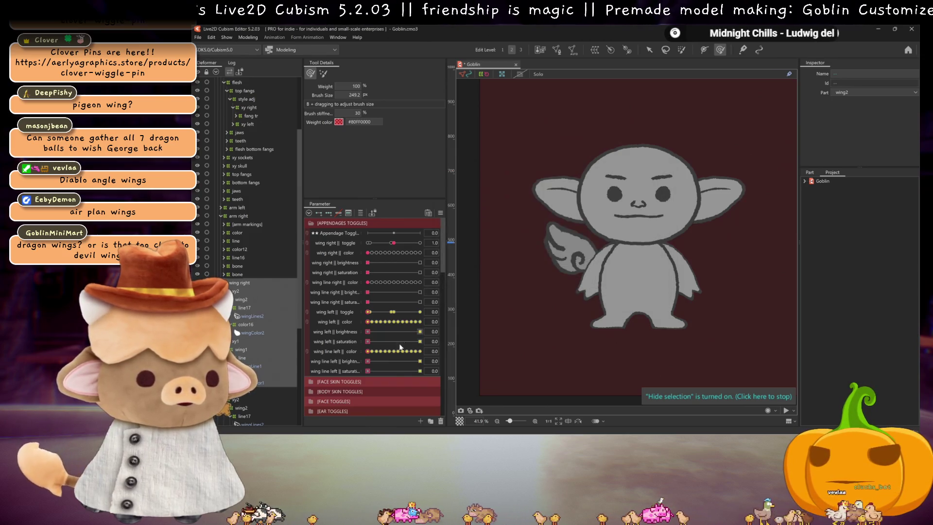
click(375, 244)
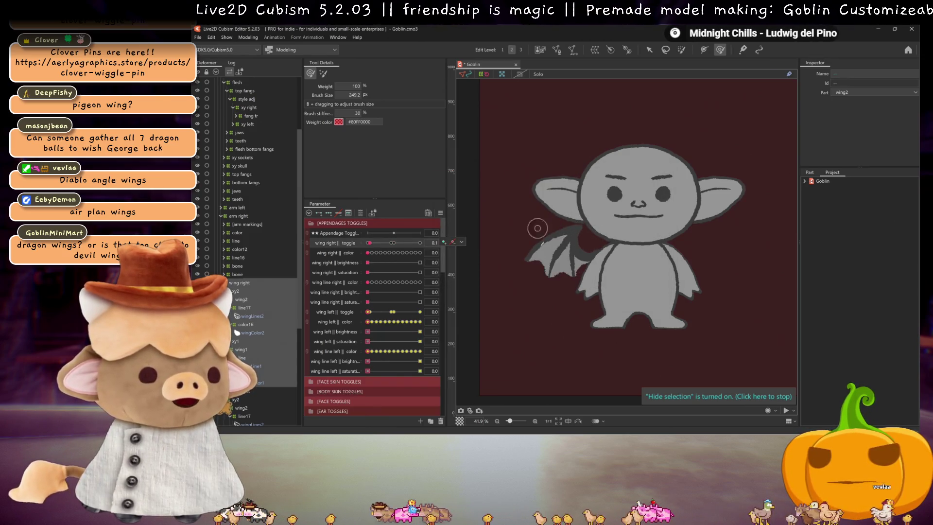
Cycle both wing toggles through bat and feathered wings, reset both to 0, and save
mouse_move(393, 243)
mouse_down()
mouse_move(371, 242)
mouse_move(394, 244)
mouse_up()
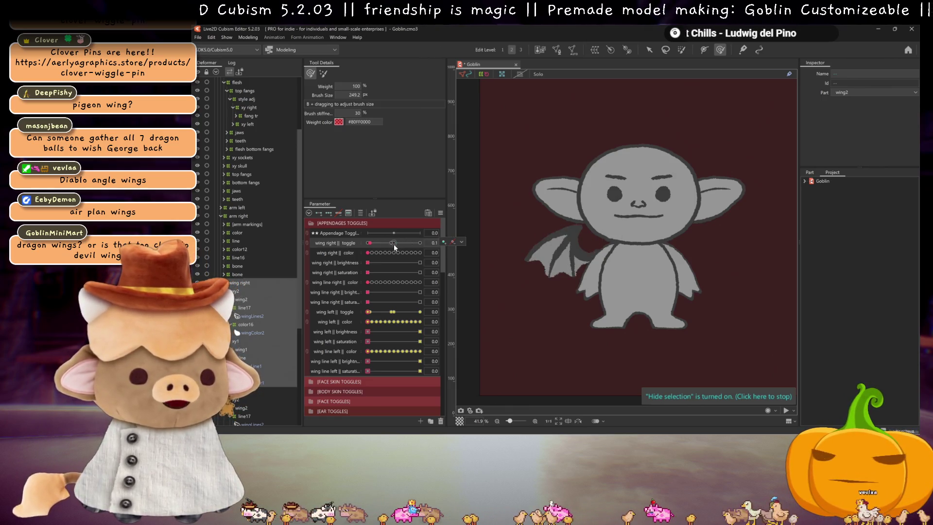
click(392, 312)
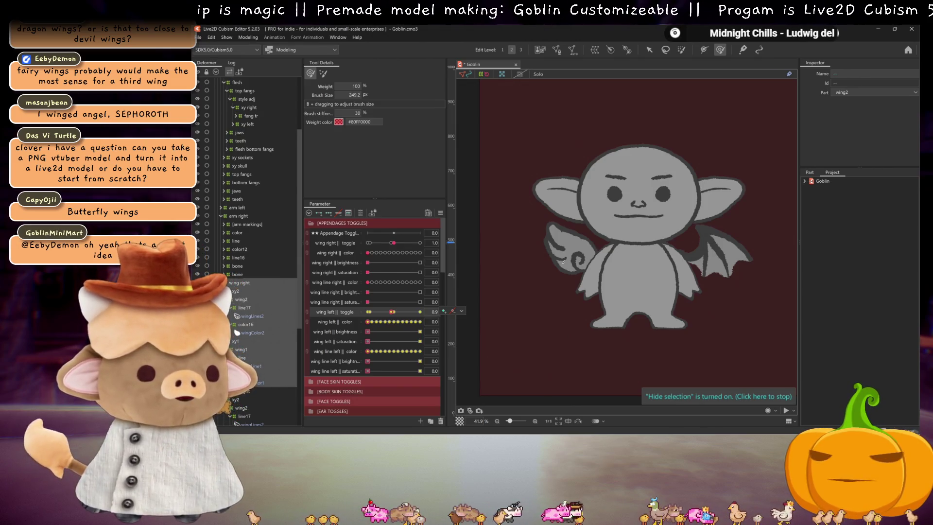
click(371, 243)
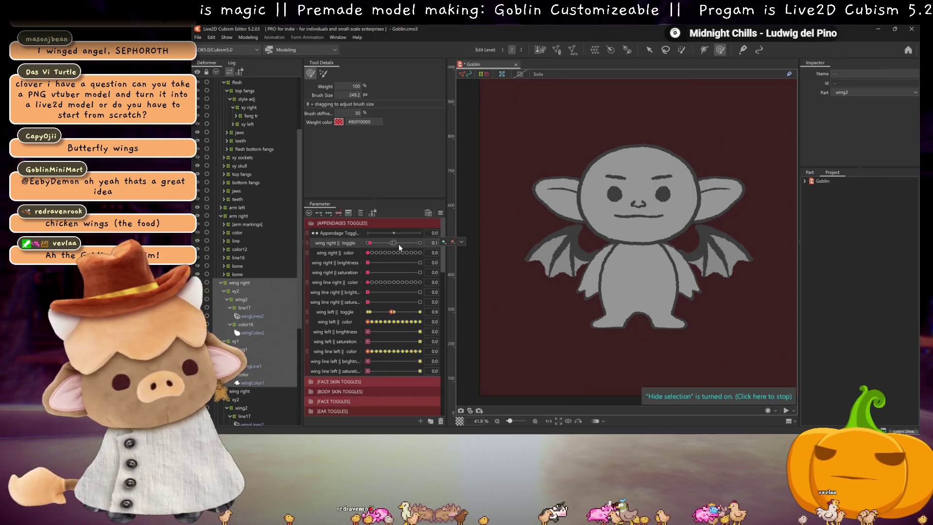
click(395, 242)
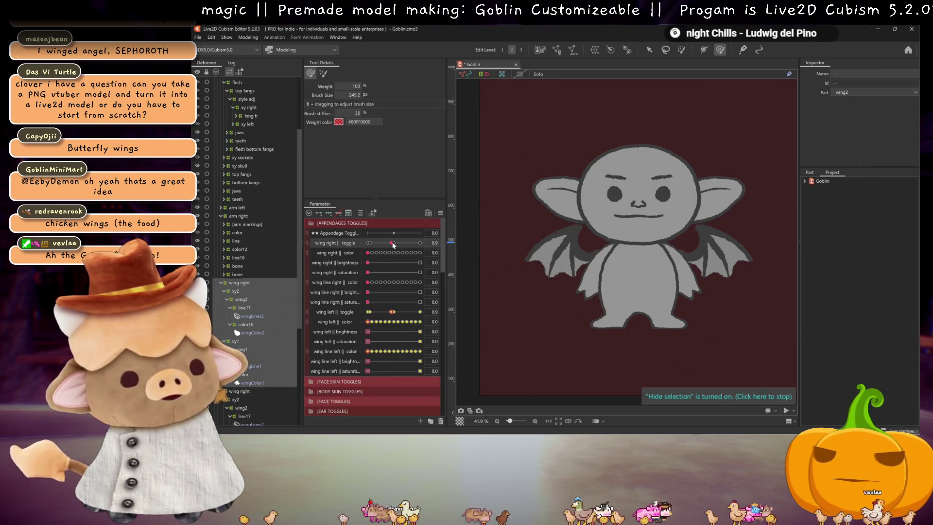
click(368, 242)
click(369, 312)
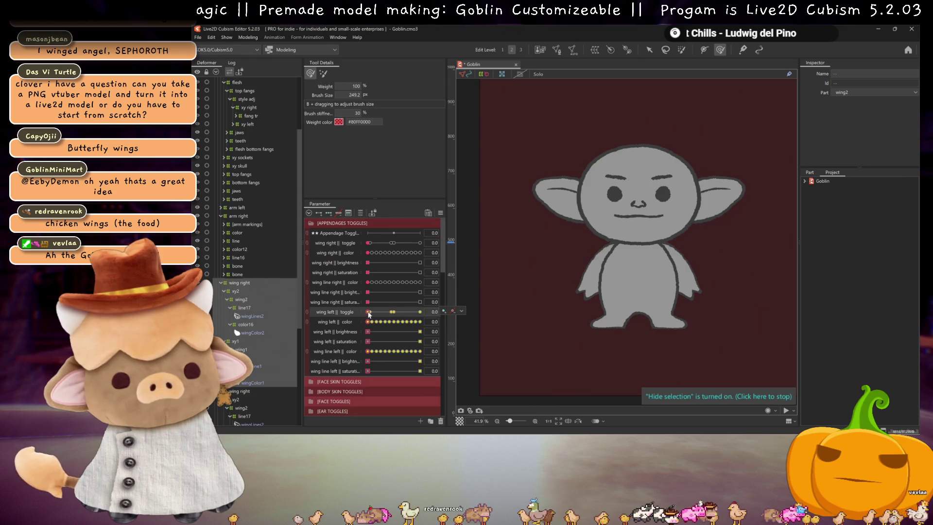
key(ctrl+s)
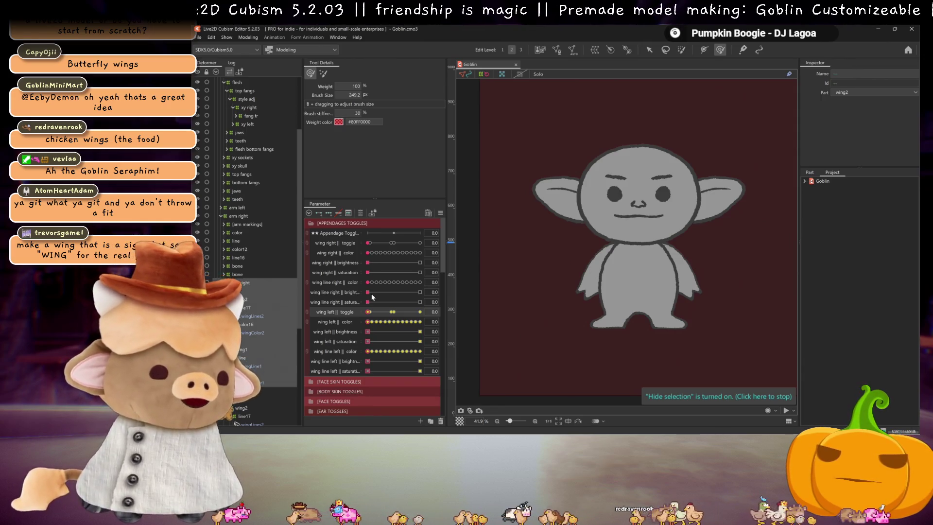
Rename the Appendage Toggles divider to Wing Toggles and replicate the wing toggle parameters
mouse_move(392, 312)
mouse_down()
mouse_move(420, 312)
mouse_move(311, 314)
mouse_up()
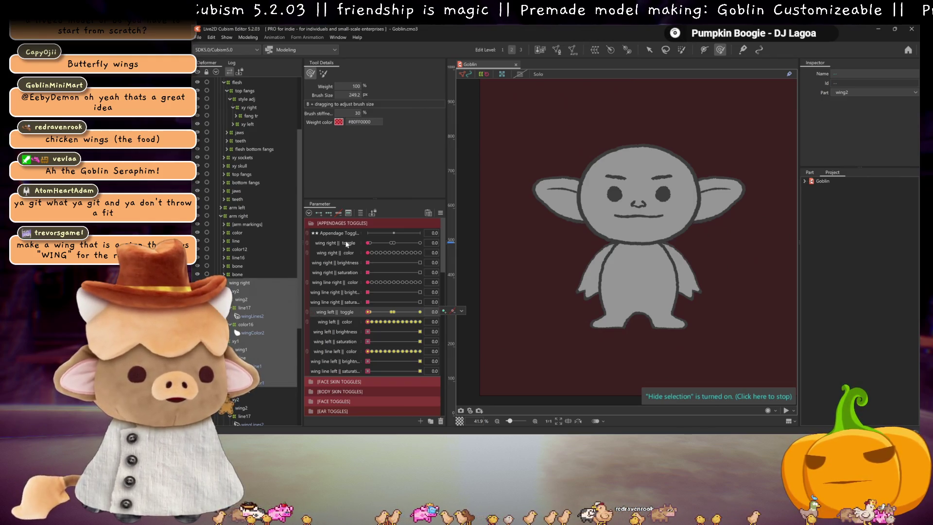
scroll(342, 321, down, 3)
scroll(333, 272, up, 3)
right_click(334, 233)
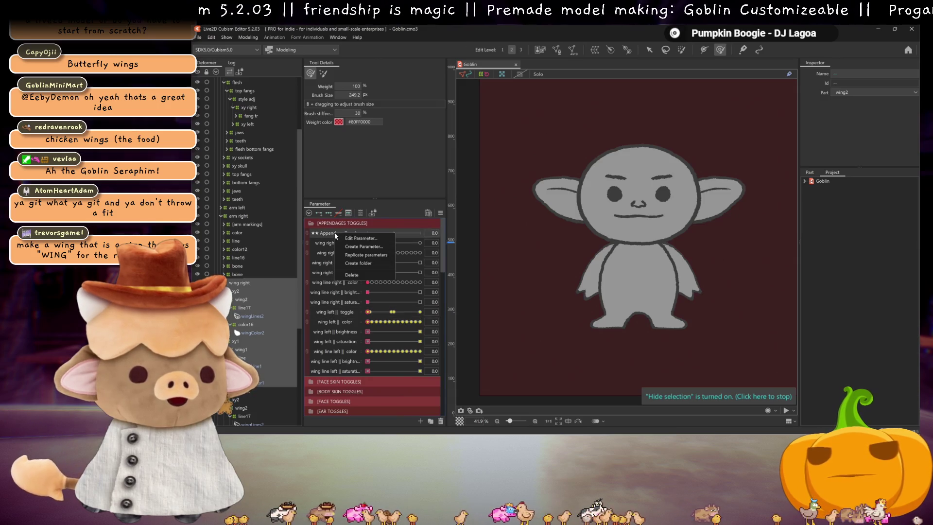
click(359, 237)
double_click(541, 188)
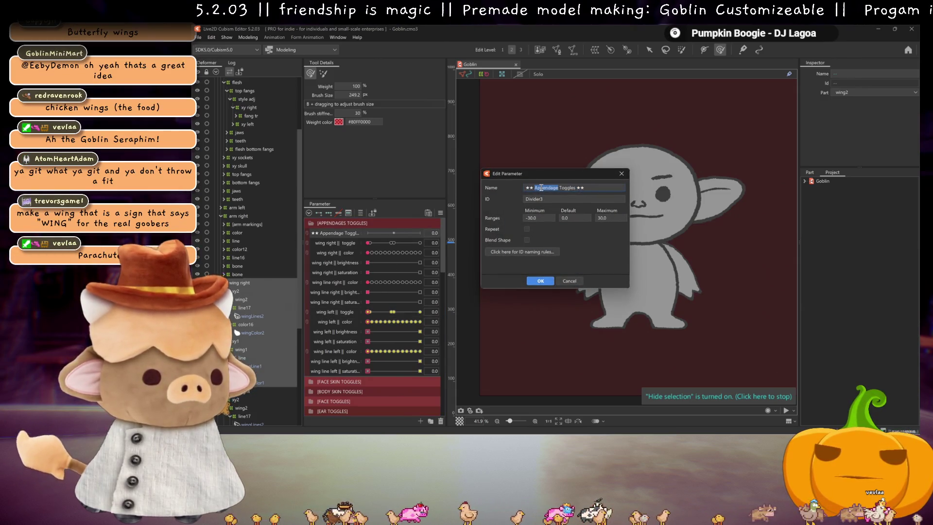
text(Wing)
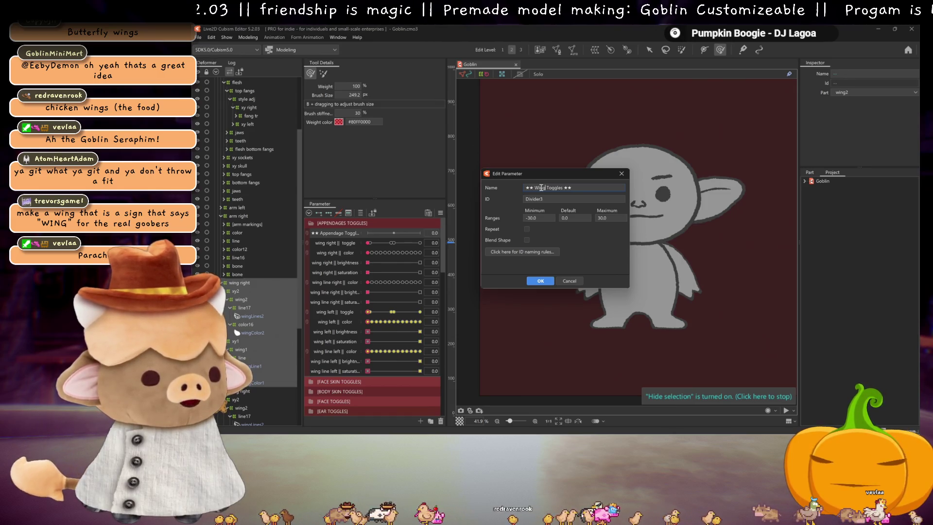
click(541, 281)
right_click(325, 231)
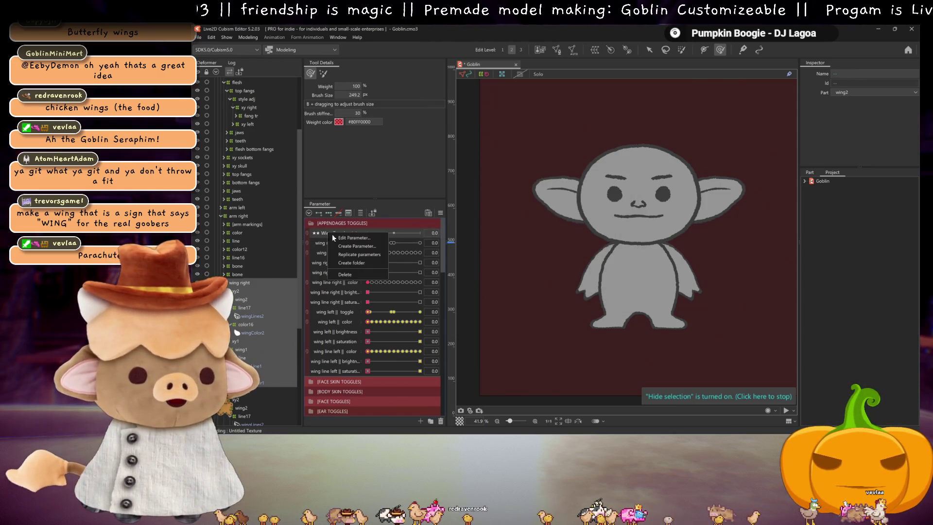
click(358, 261)
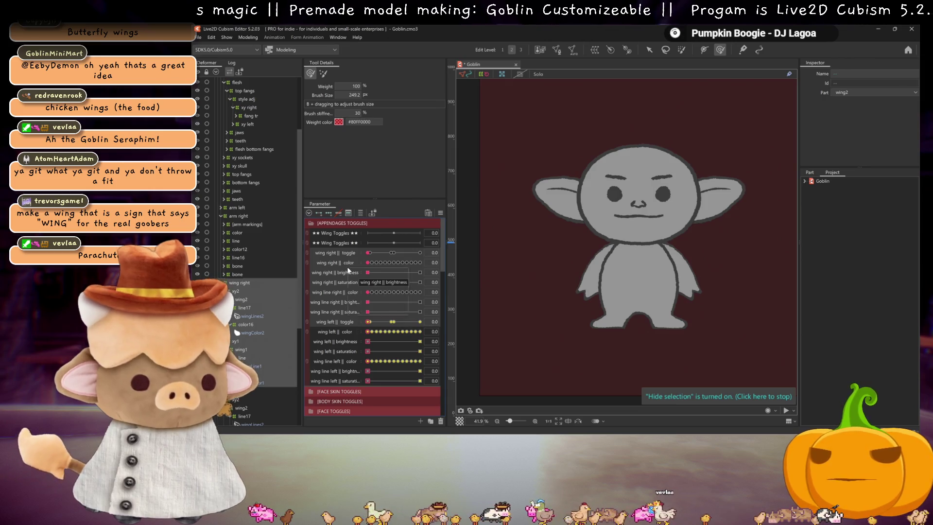
Move the copied rows under the first divider and rename it ★★ Tail Toggles ★★
drag(340, 252, 340, 245)
drag(343, 261, 337, 239)
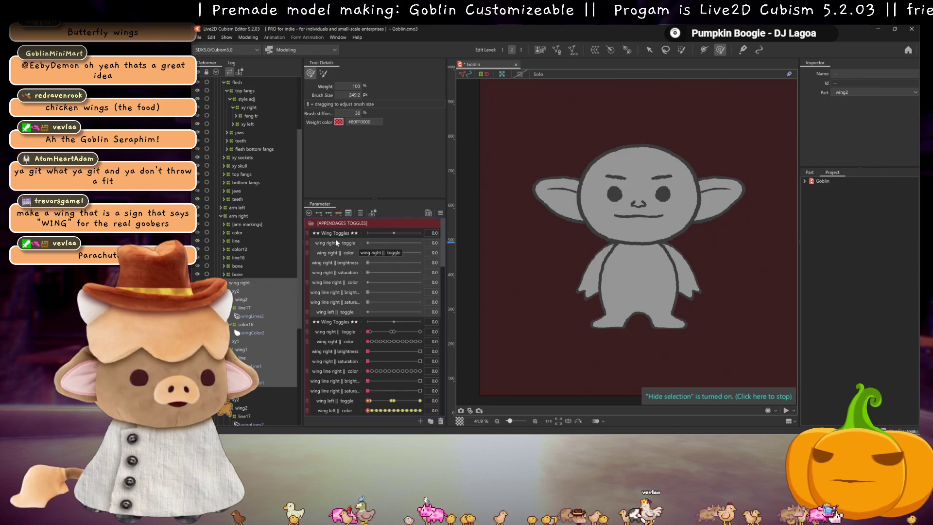
right_click(332, 235)
click(372, 240)
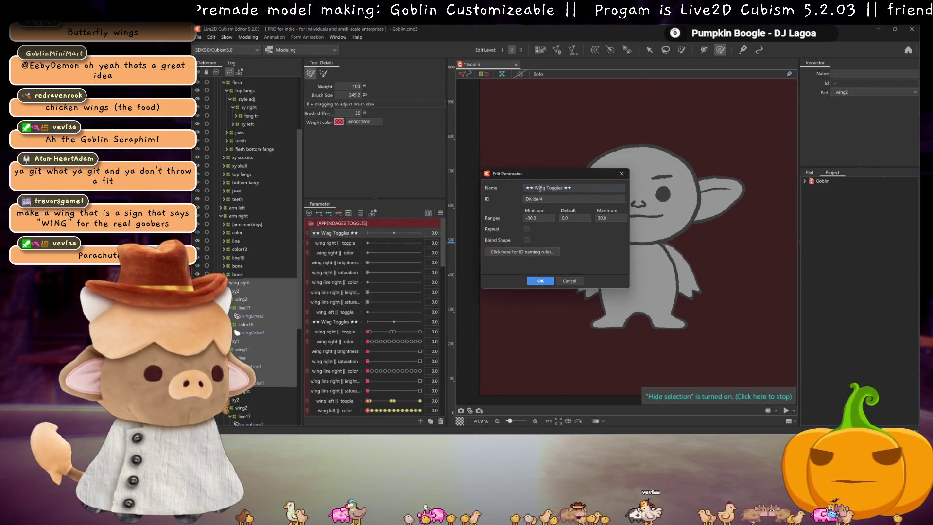
double_click(540, 189)
text(Tail)
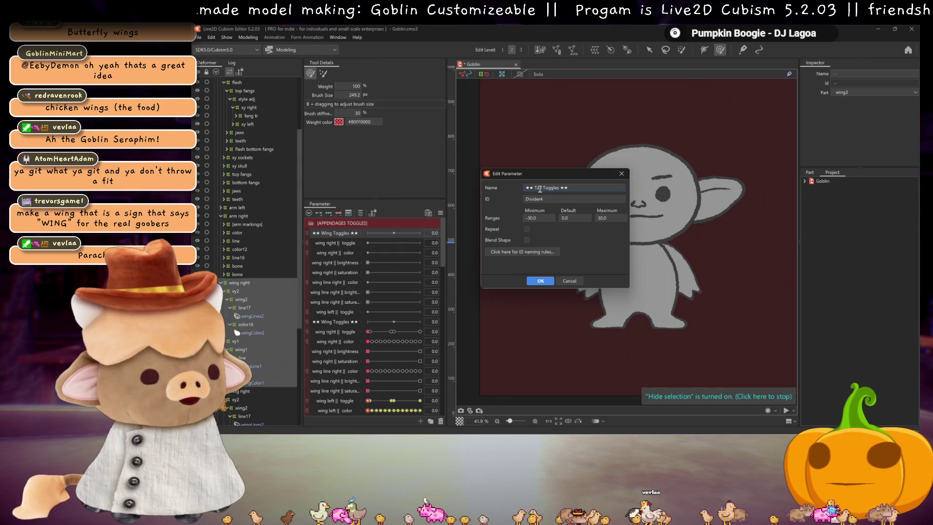
click(540, 281)
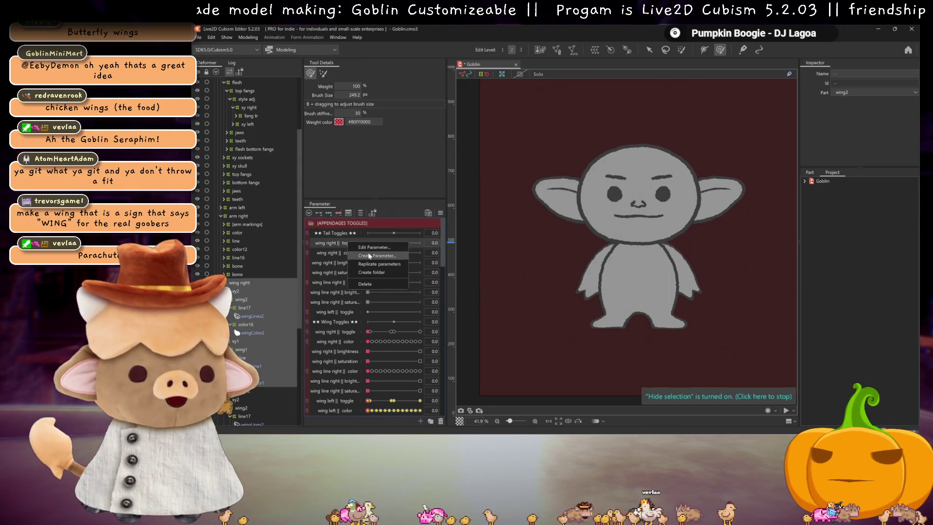
Rename the copied wing right toggle to tail || toggle with ID tailToggle
double_click(370, 245)
drag(545, 189, 488, 181)
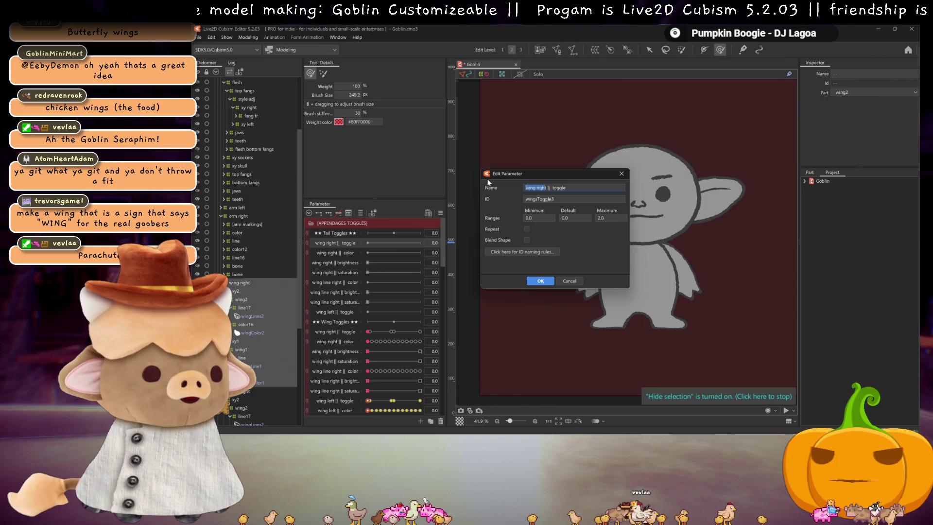
text(tail)
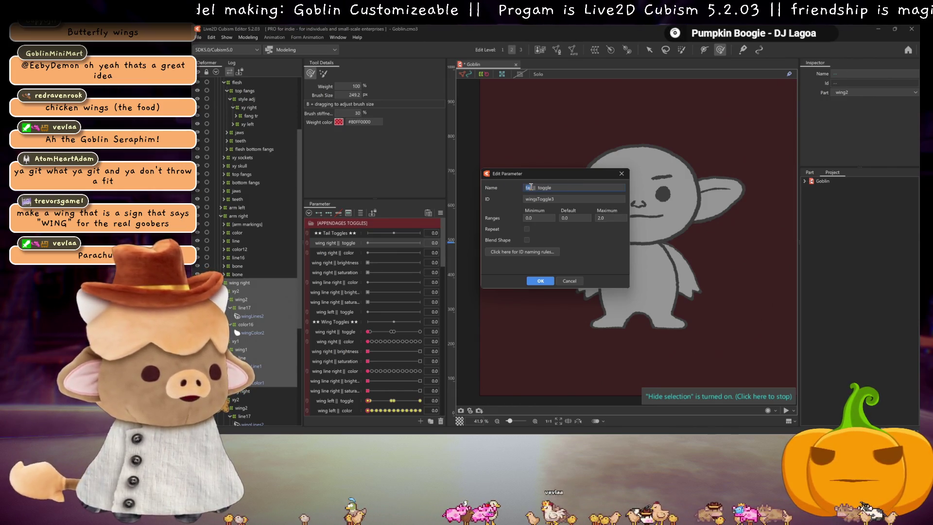
double_click(541, 200)
text(tail)
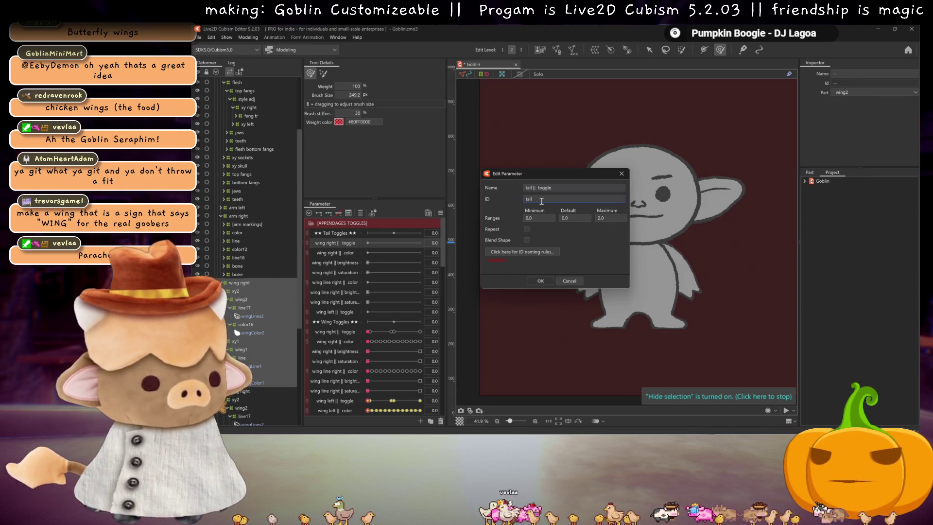
text(Toggle)
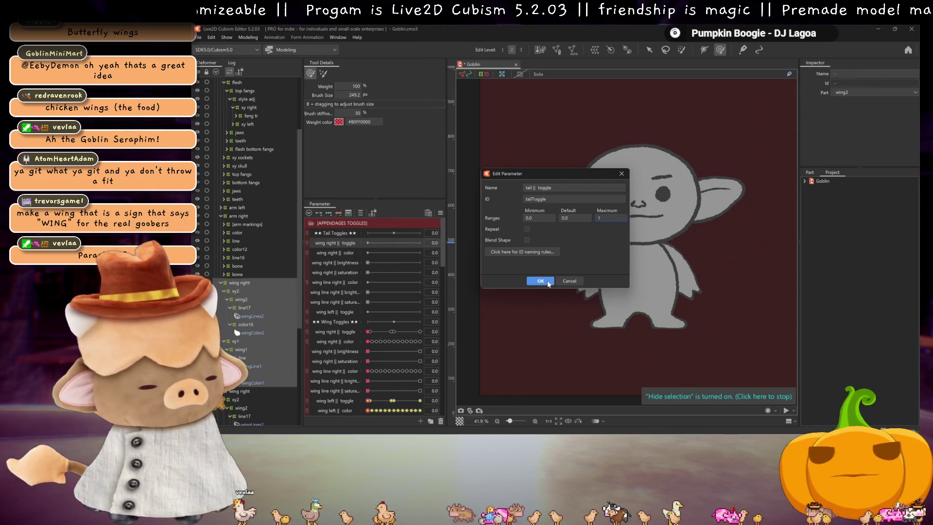
click(540, 281)
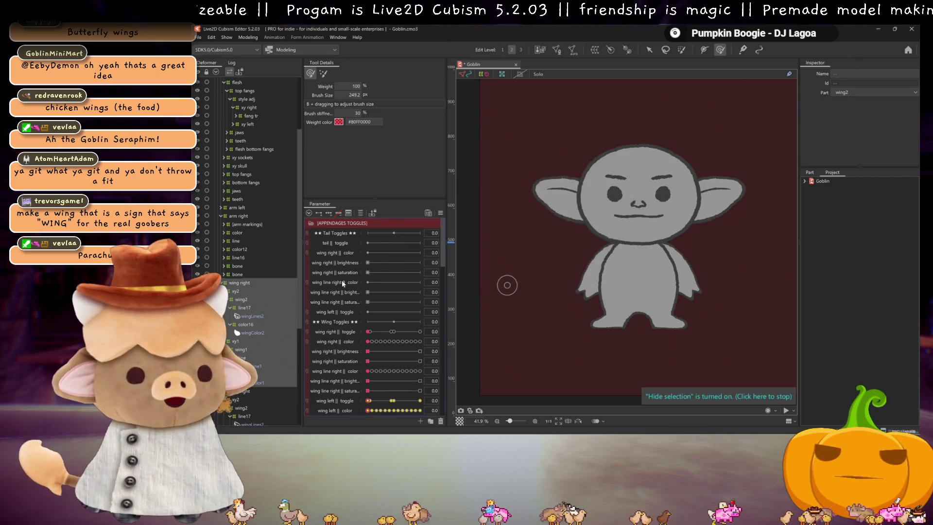
Delete the extra wing left || toggle copy
right_click(340, 310)
click(363, 343)
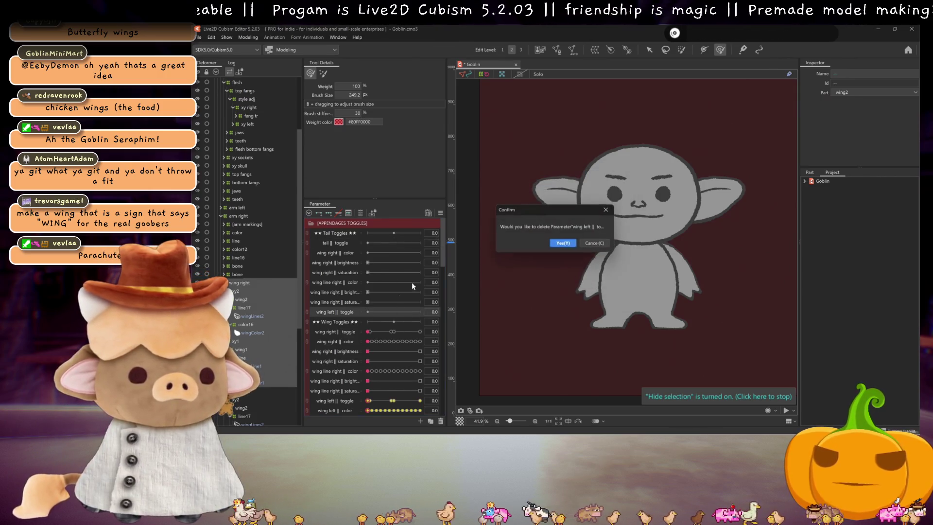
click(557, 244)
Rename the copied wing right color parameter to tail || color, updating its ID to tail
right_click(337, 254)
click(369, 258)
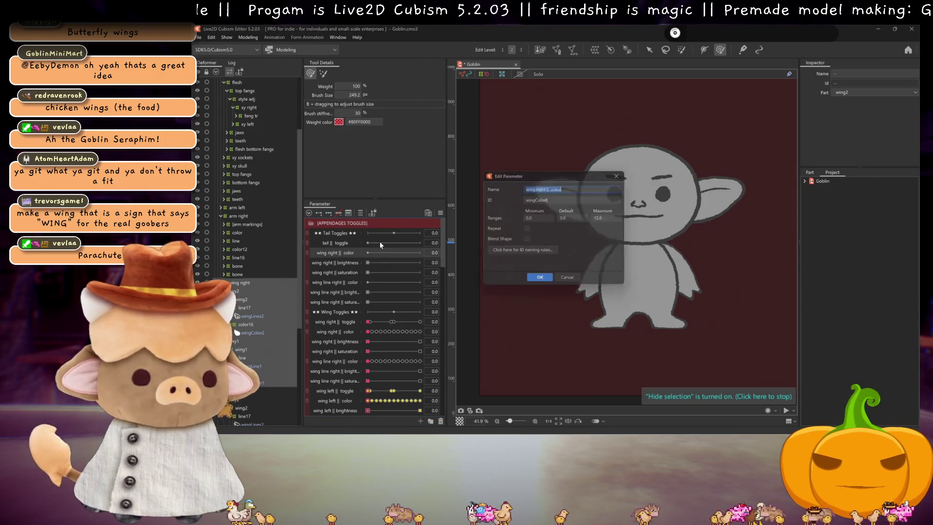
text(tail)
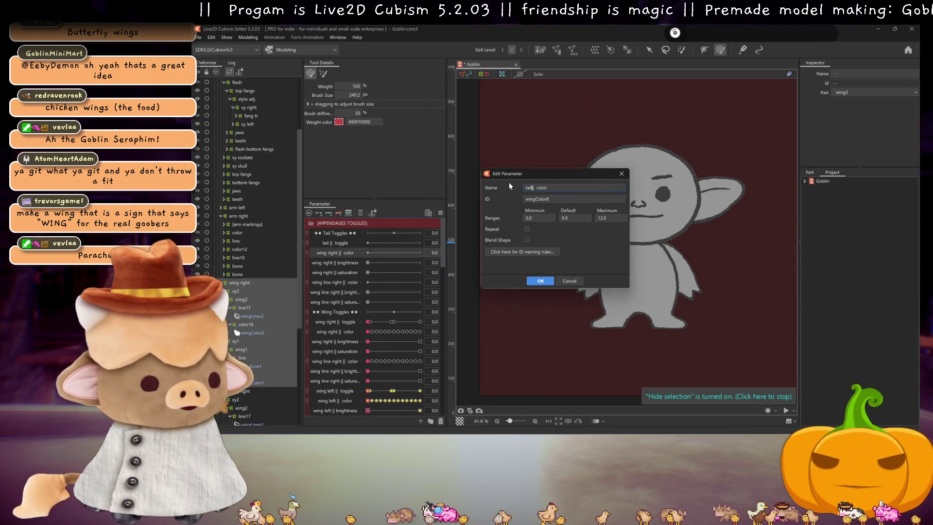
drag(525, 199, 536, 199)
text(tail)
click(540, 281)
Rename the copied wing right brightness parameter to tail || brightness
right_click(339, 263)
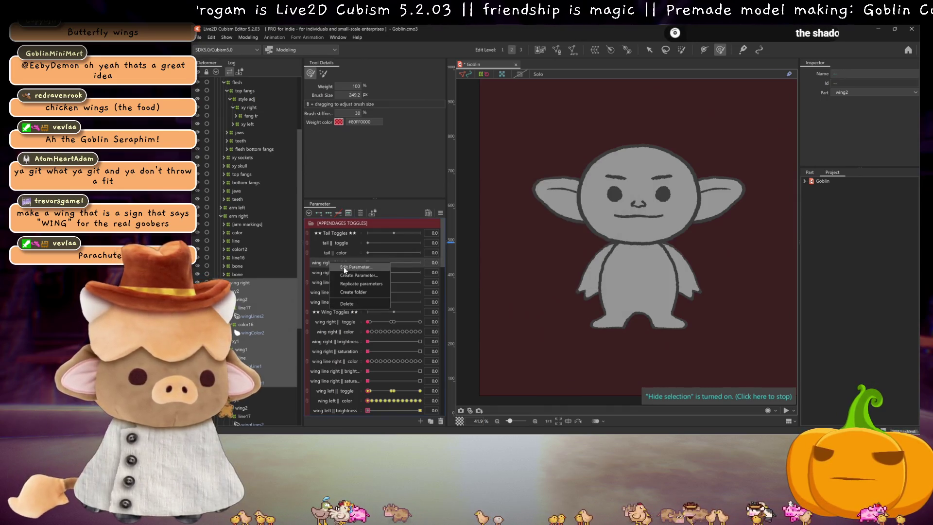
click(339, 267)
drag(548, 188, 516, 189)
text(tail)
text(tail)
click(541, 281)
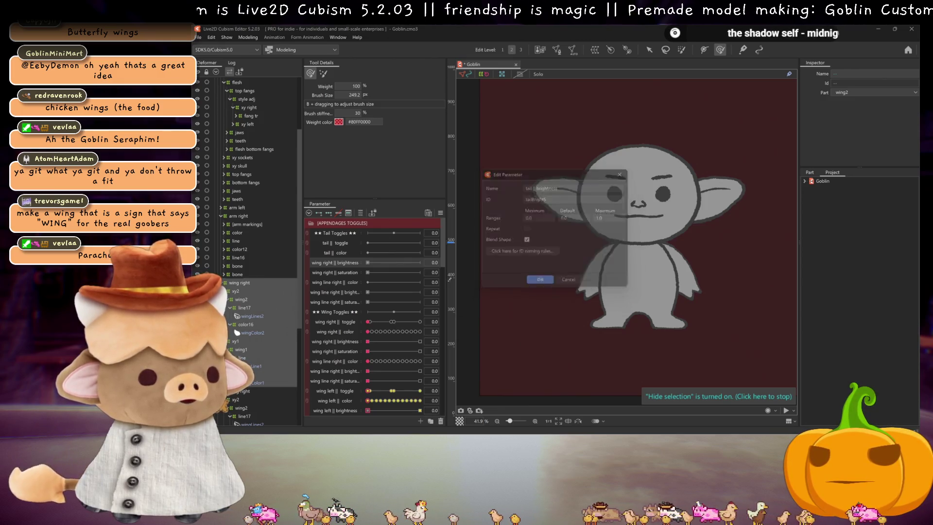
Rename the copied saturation parameter to tail || saturation with ID tailSat2
right_click(329, 273)
click(340, 276)
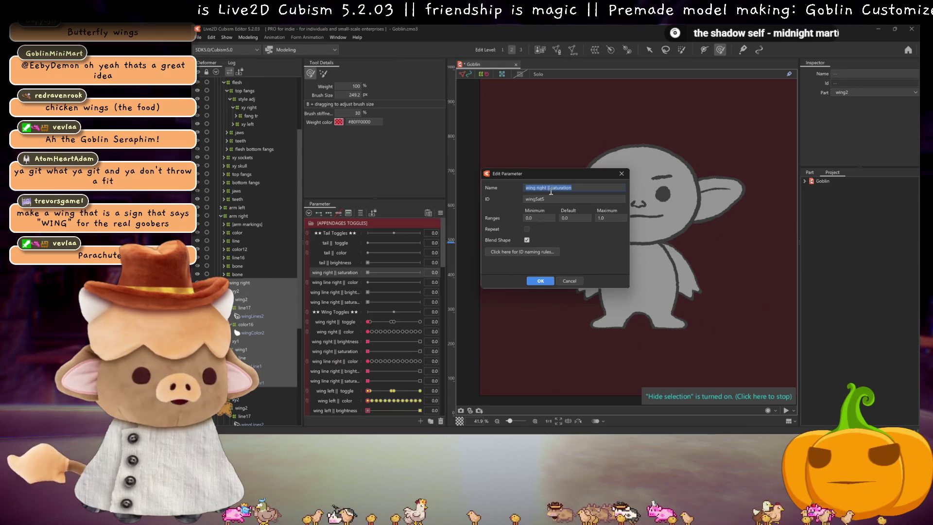
drag(549, 188, 526, 188)
text(tail)
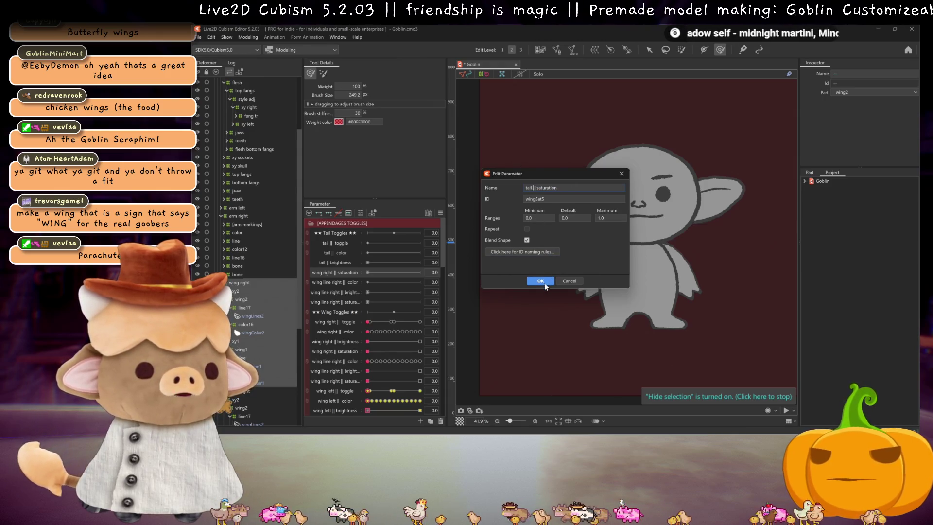
double_click(537, 199)
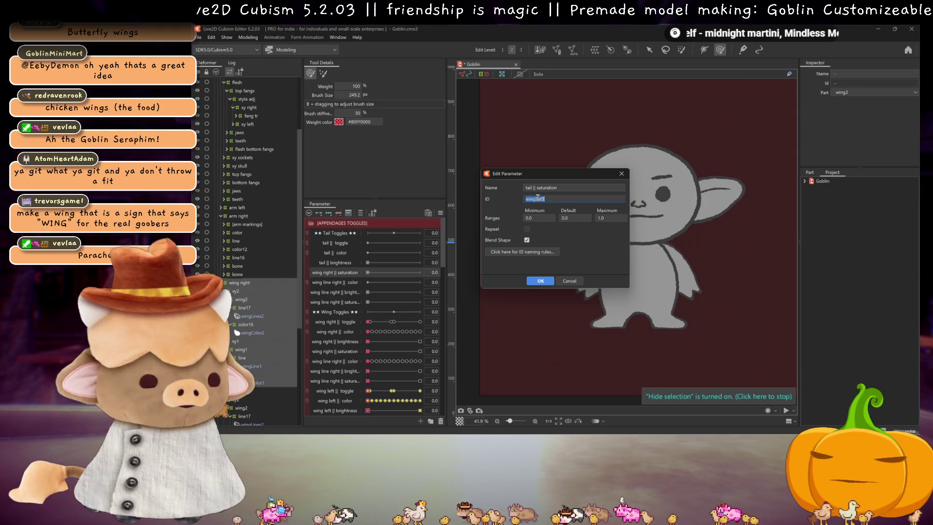
text(tailSat)
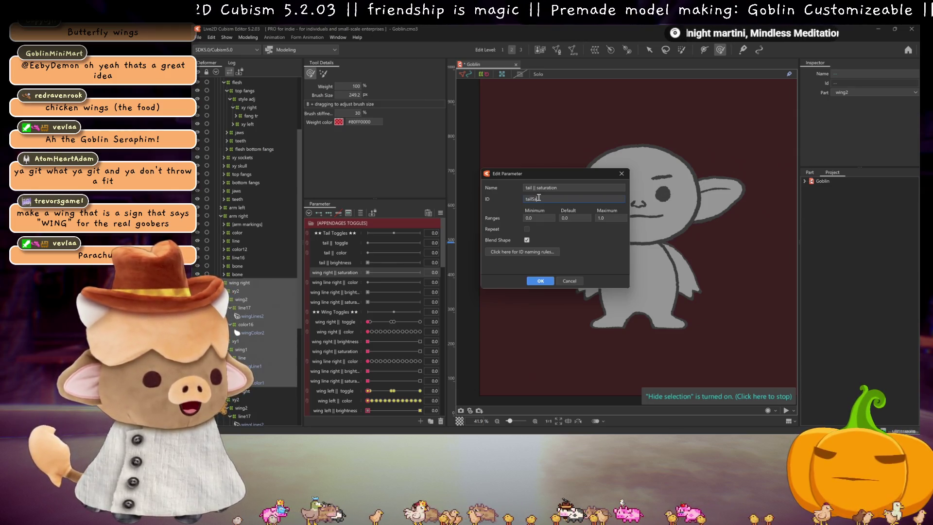
text(2)
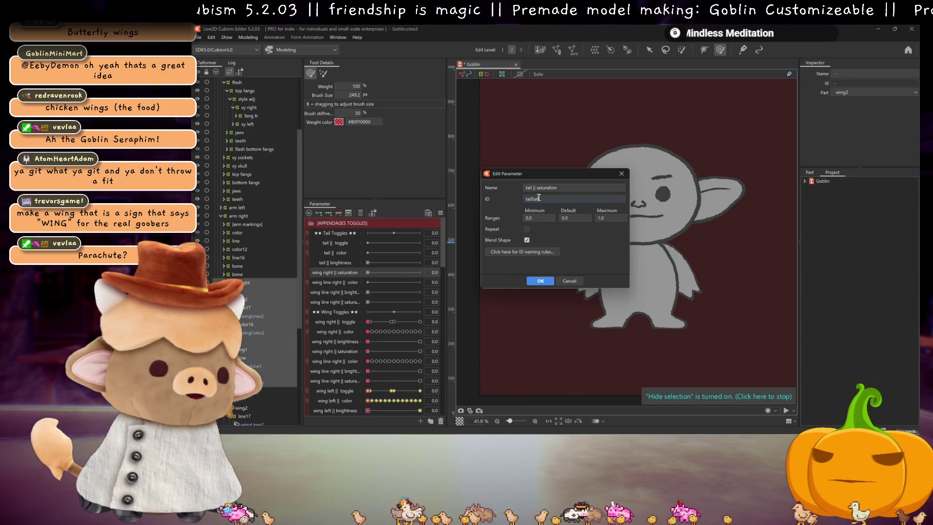
click(537, 281)
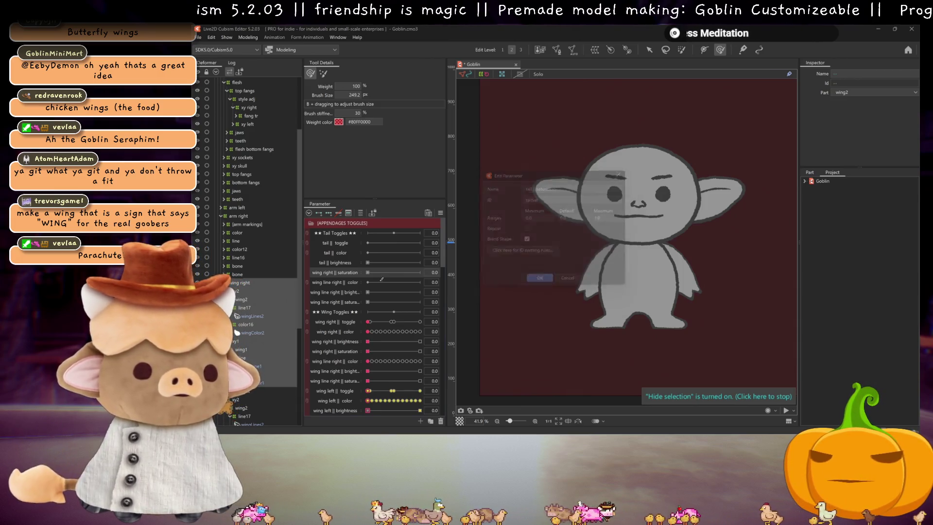
Rename the wing line right || color copy to tail secondary || color
right_click(333, 279)
click(358, 288)
drag(555, 189, 524, 189)
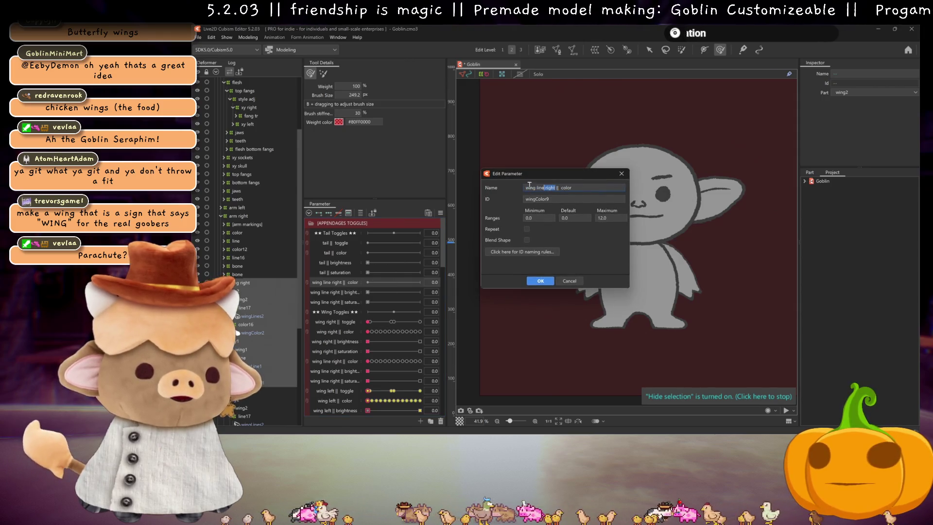
text(tail)
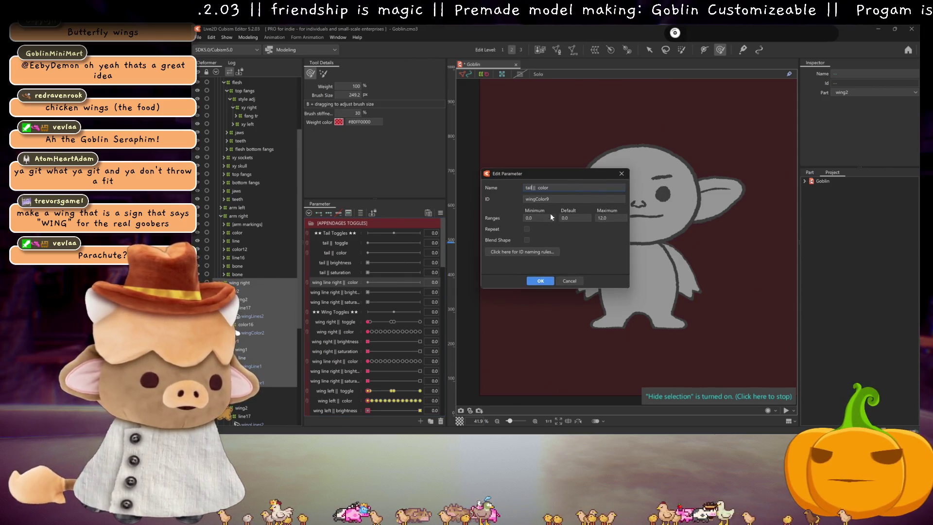
text(tail)
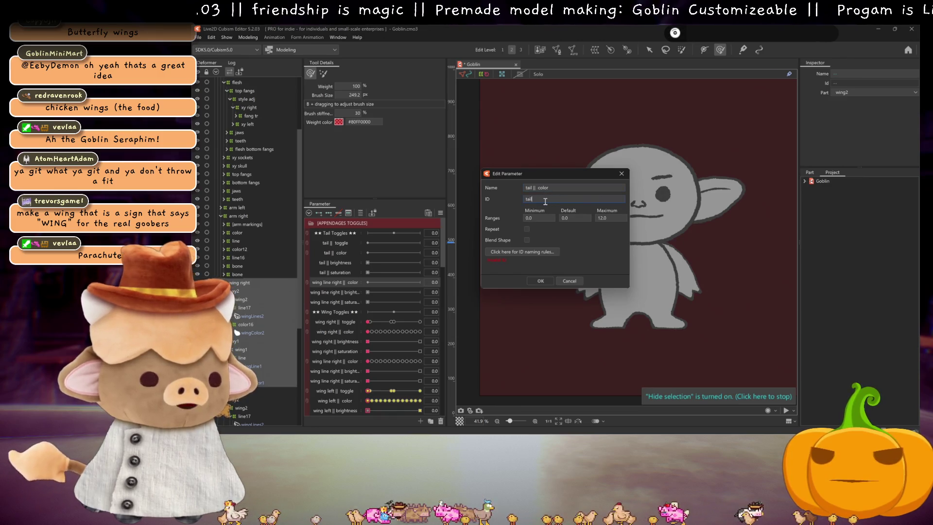
text(Color2)
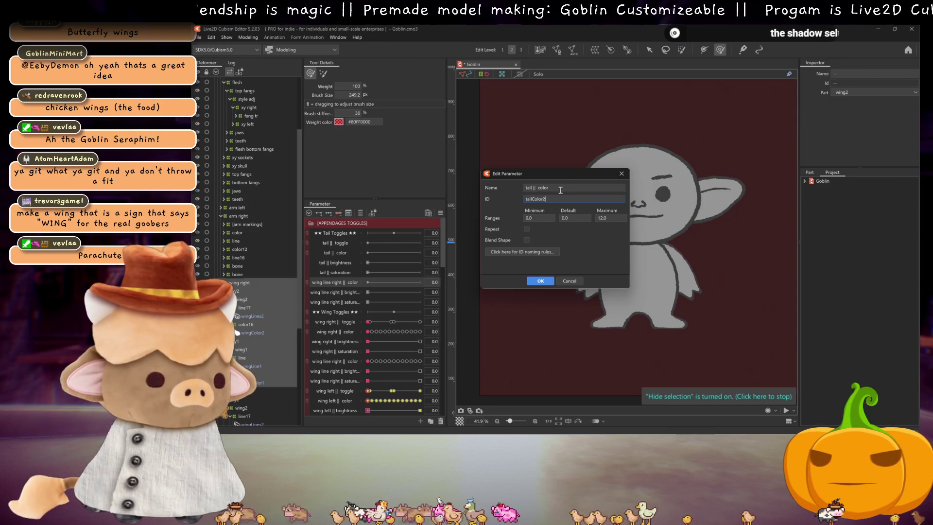
triple_click(565, 185)
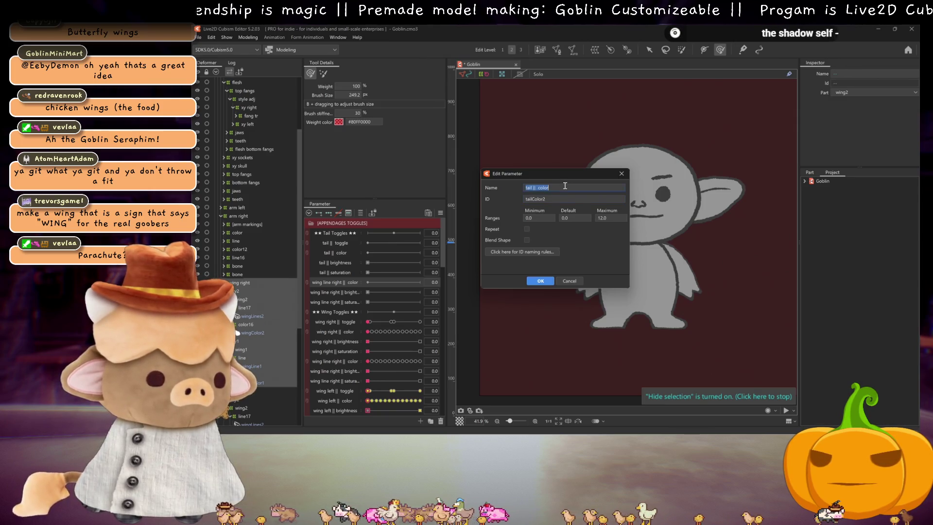
click(560, 187)
text(secondary)
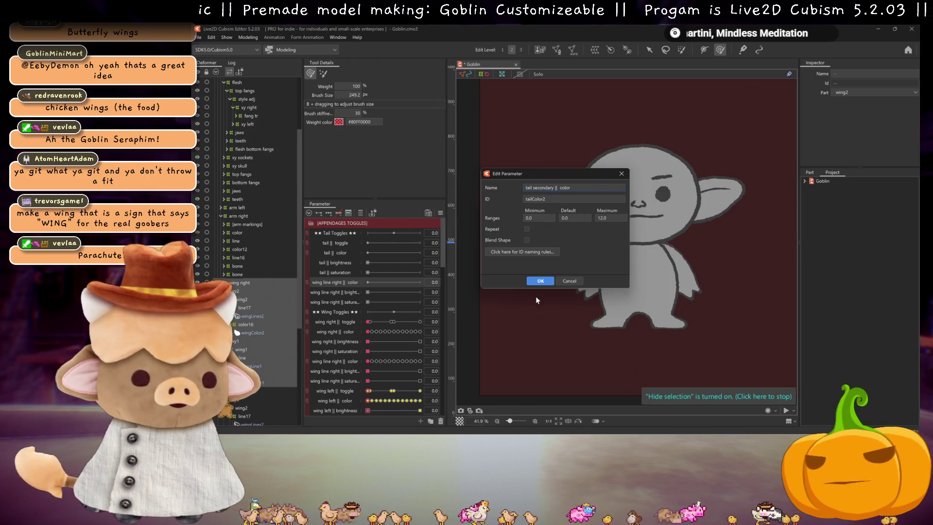
click(540, 280)
Rename the wing line right || brightness copy to tail secondary || brightness and update its ID
double_click(364, 294)
double_click(534, 199)
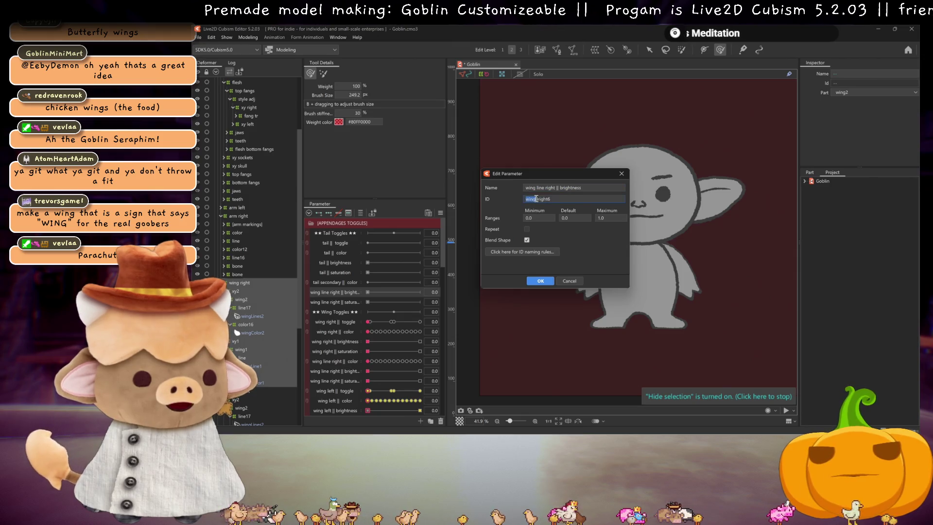
text(tail)
drag(525, 188, 554, 189)
text(tail)
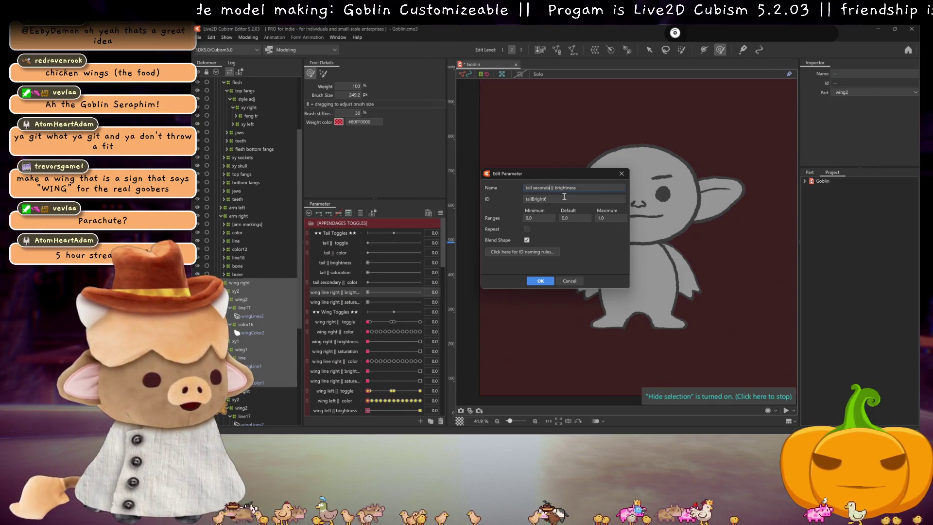
click(554, 281)
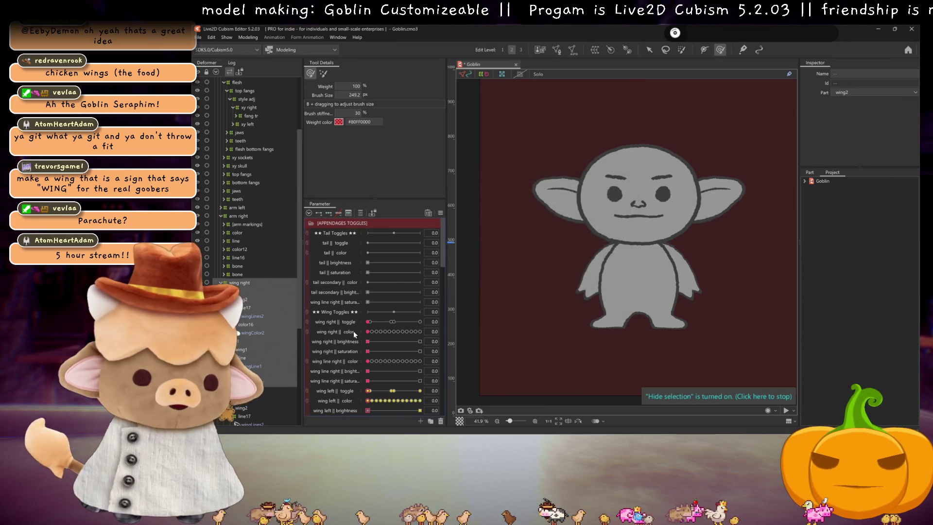
Rename the wing line right || saturation copy to tail secondary || saturation, ID tailSat
click(352, 302)
double_click(373, 305)
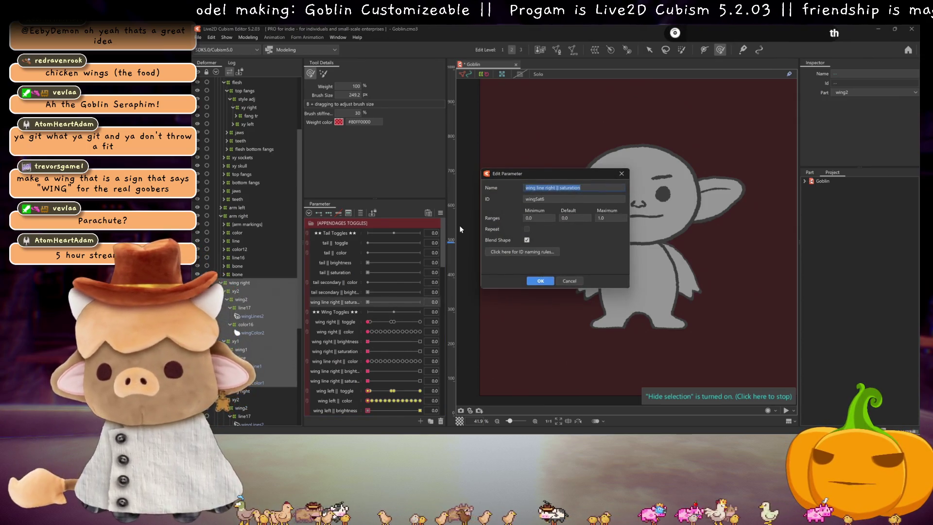
drag(529, 188, 558, 187)
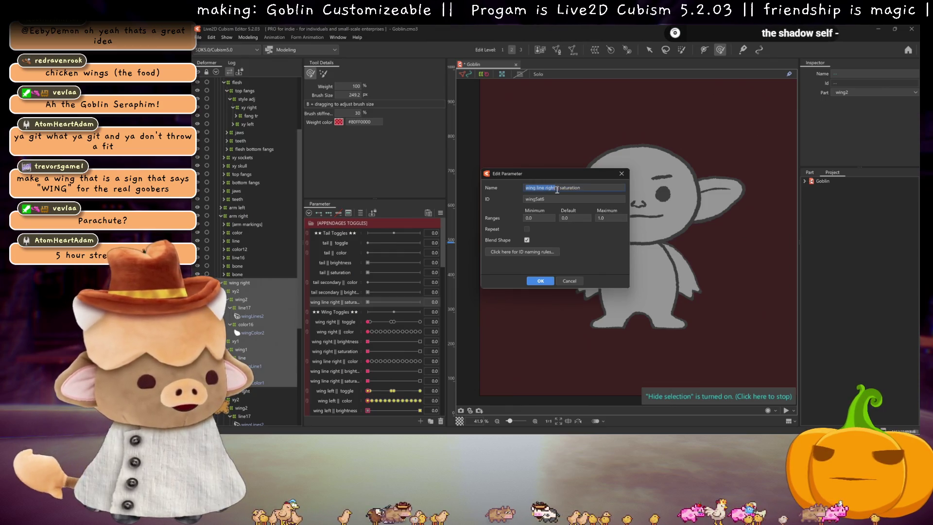
text(tail)
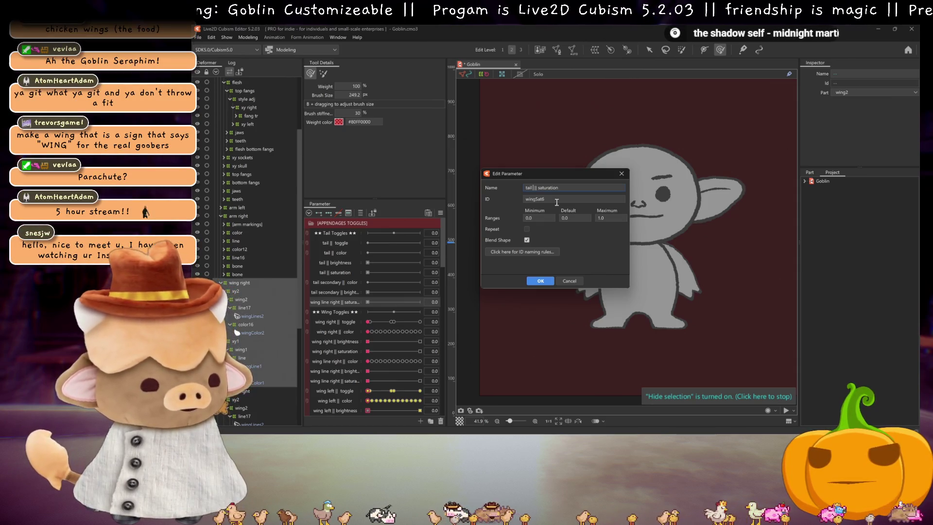
text( seconda)
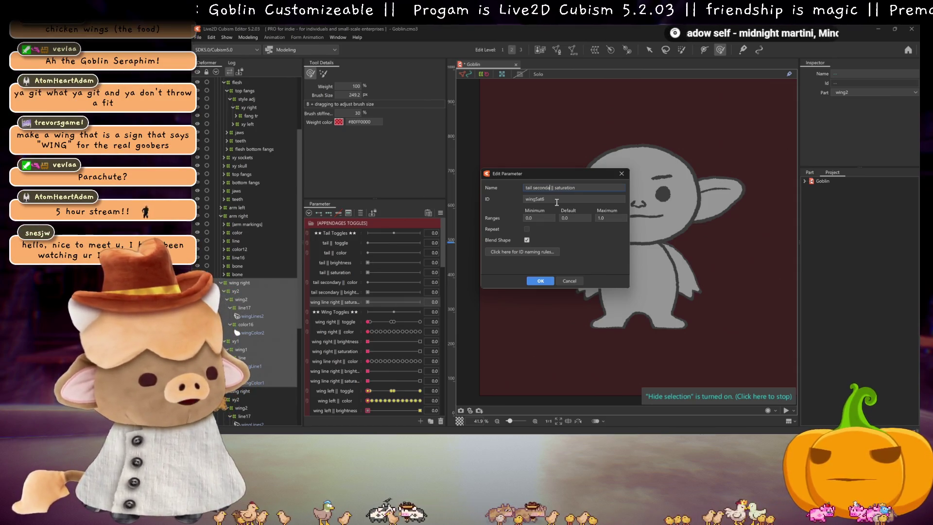
text(ry)
key(Tab)
text(tailSat)
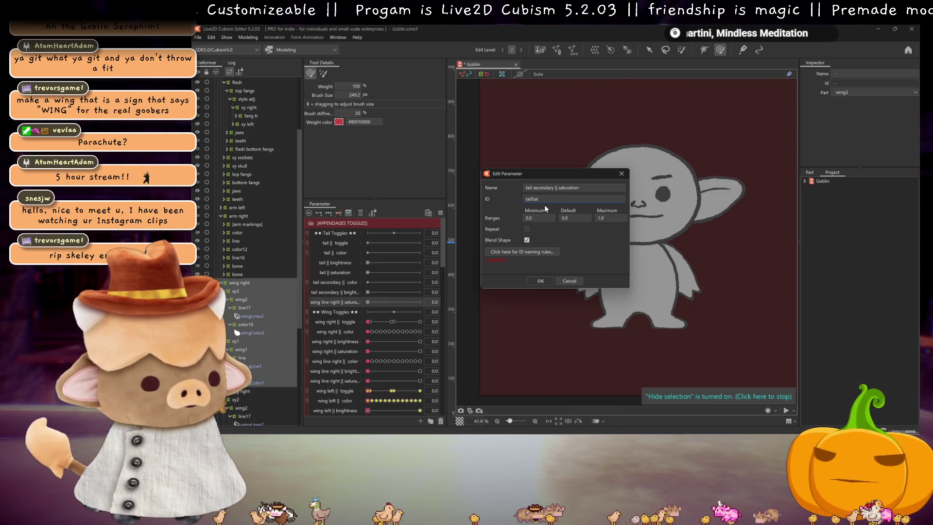
click(540, 281)
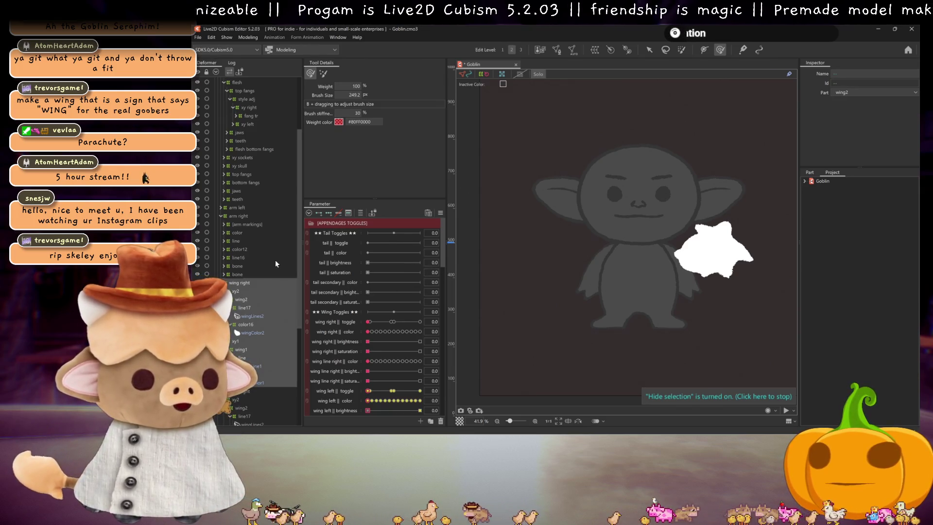
Select the wing right deformer, then close the Automatic Mesh generator without changes
click(249, 282)
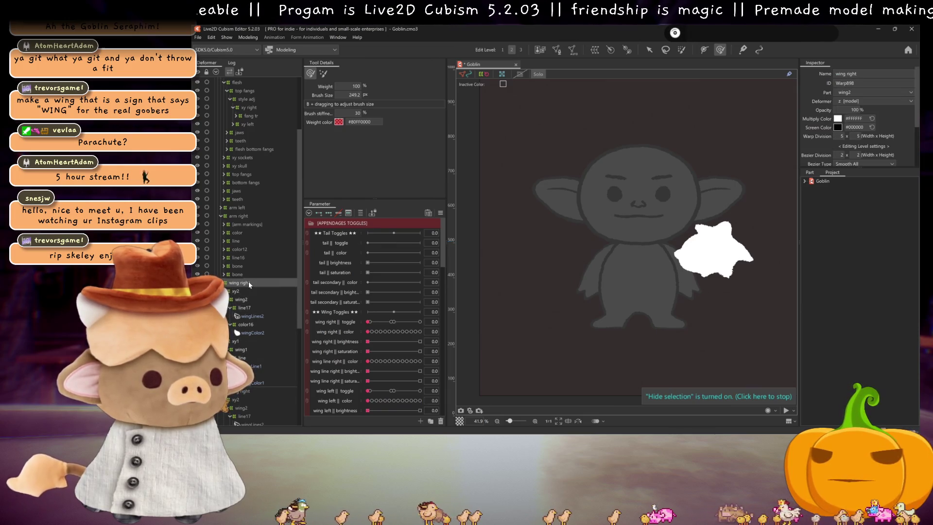
click(582, 88)
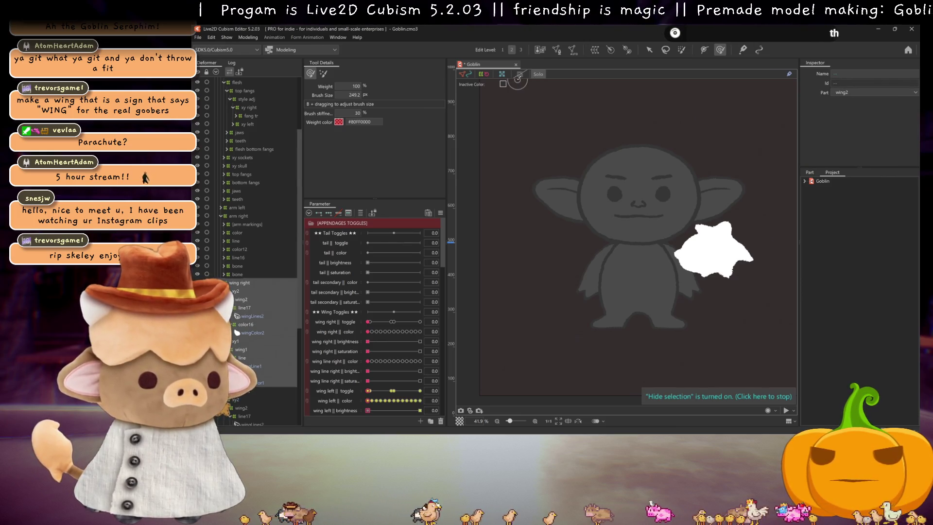
click(572, 49)
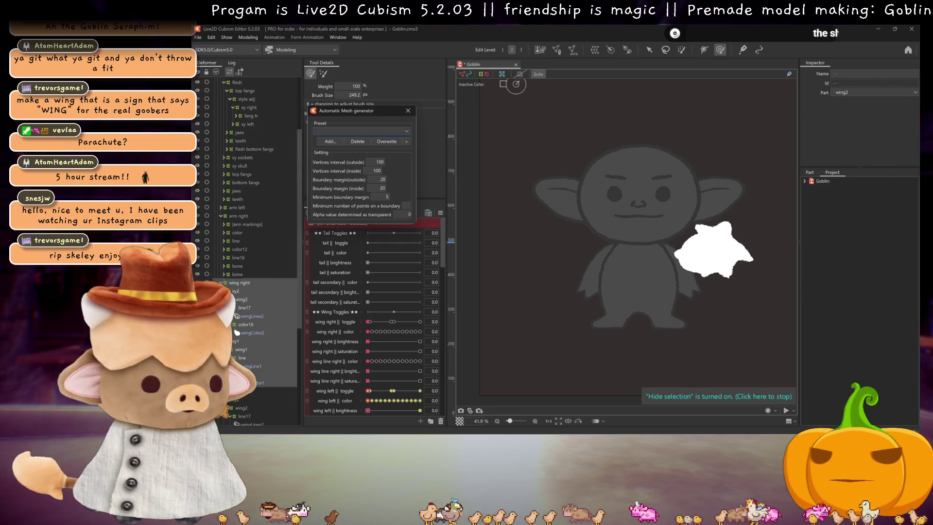
click(413, 112)
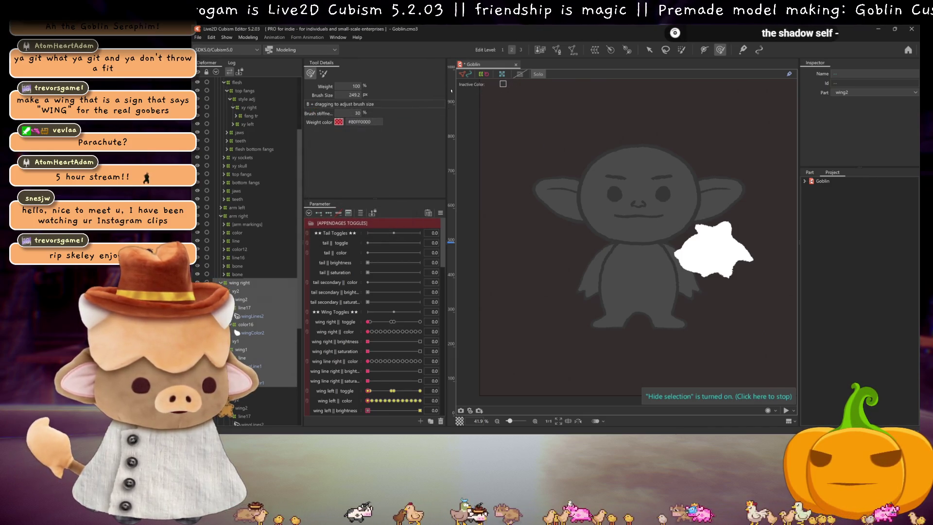
Cancel closing Goblin.cmo3 and turn off the wing's solo view
click(516, 64)
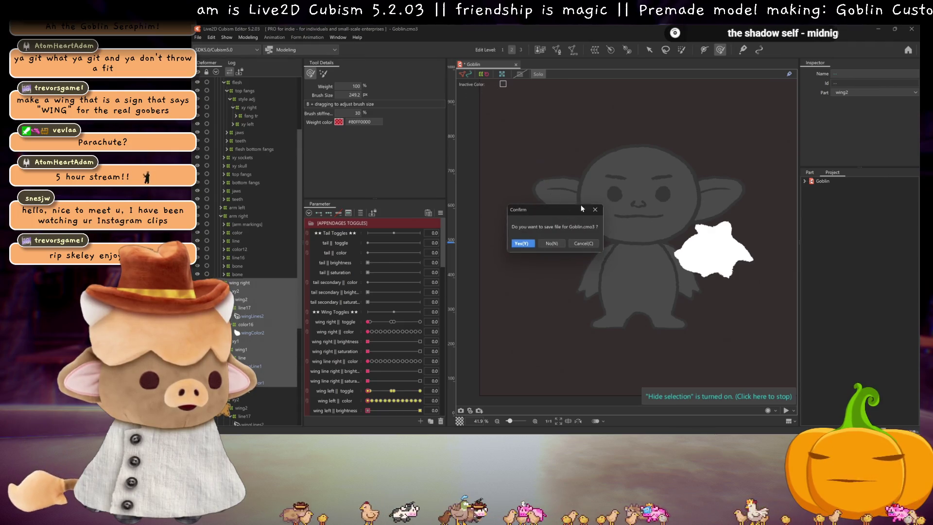
click(583, 243)
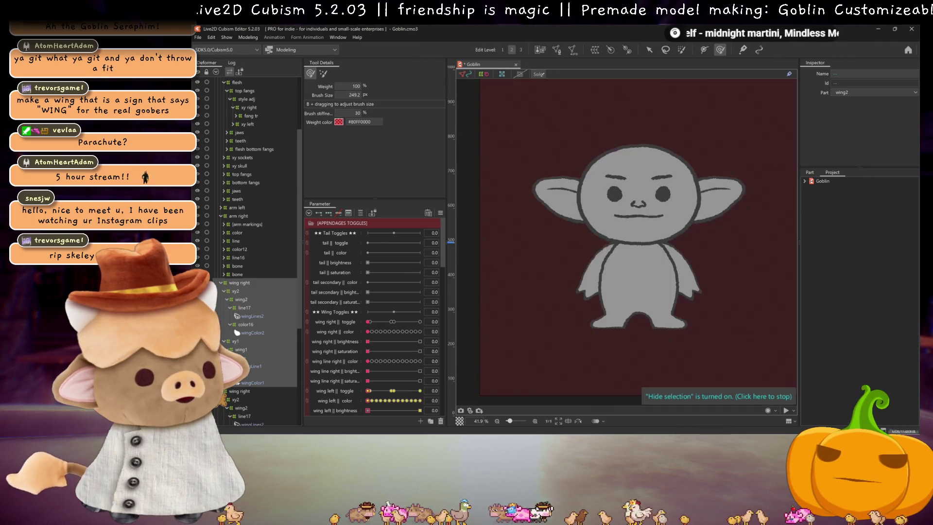
click(538, 74)
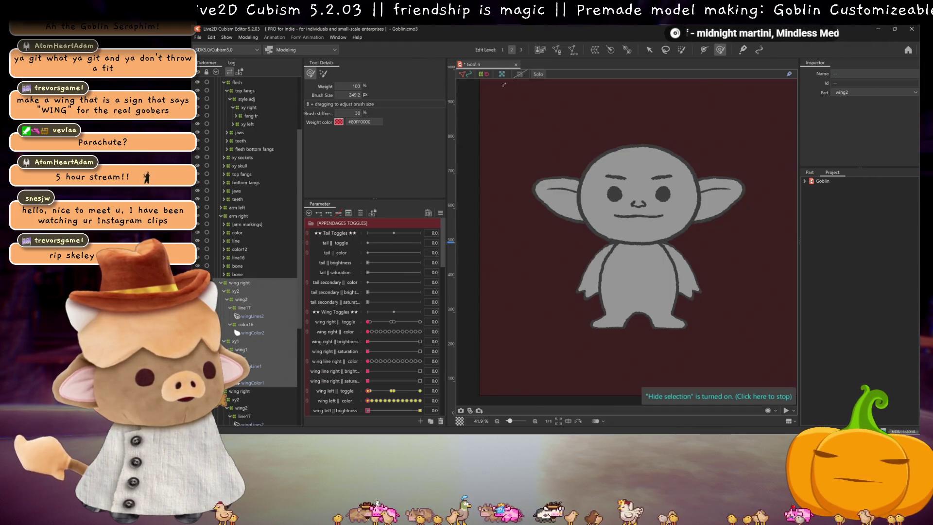
Leave the isolated wing view, save, and show the right bat wing with wing right || toggle at 0.1
click(537, 74)
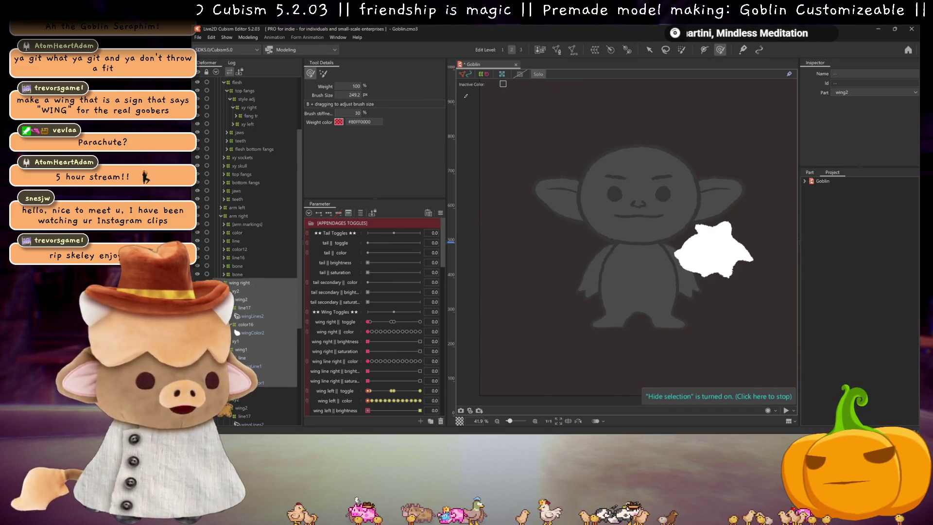
key(ctrl+s)
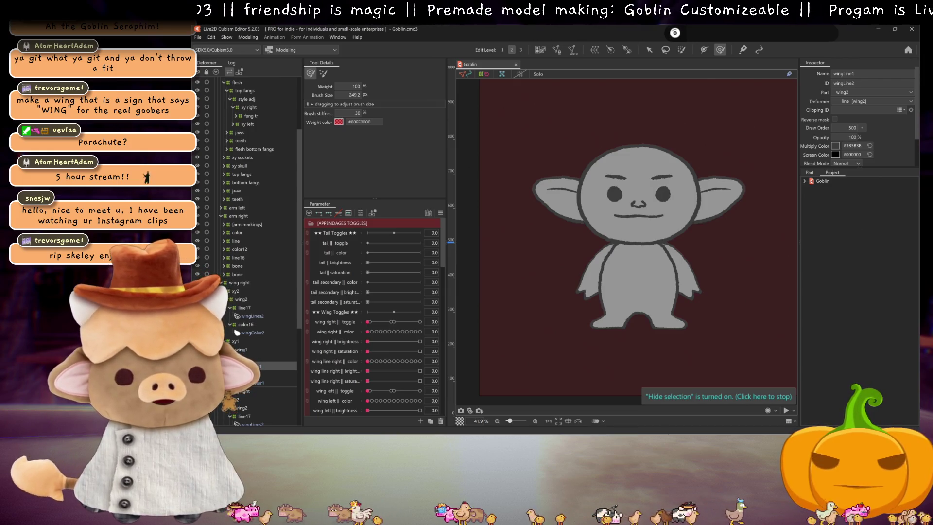
scroll(379, 299, down, 3)
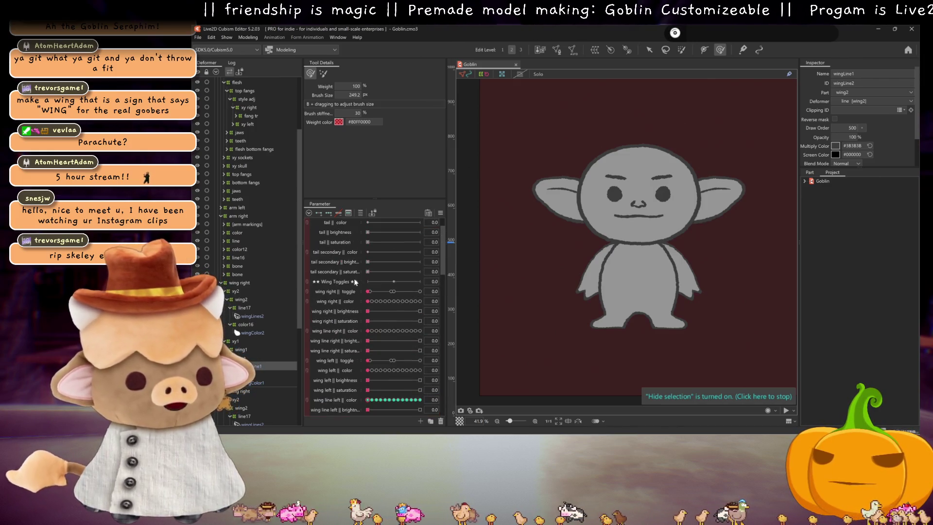
click(368, 291)
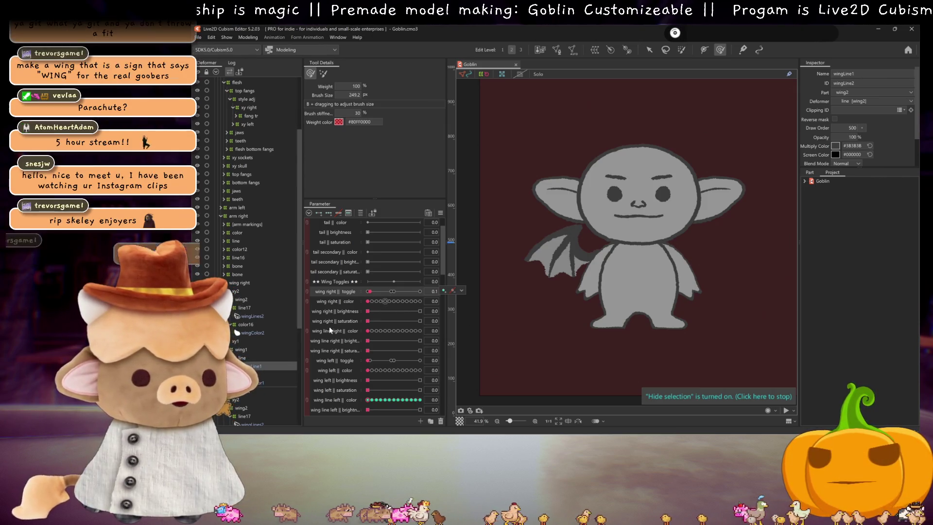
Duplicate wing right || brightness and open the copy's Edit Parameter dialog to rename it
click(349, 301)
mouse_move(348, 311)
mouse_down()
mouse_move(348, 321)
mouse_move(348, 304)
mouse_up()
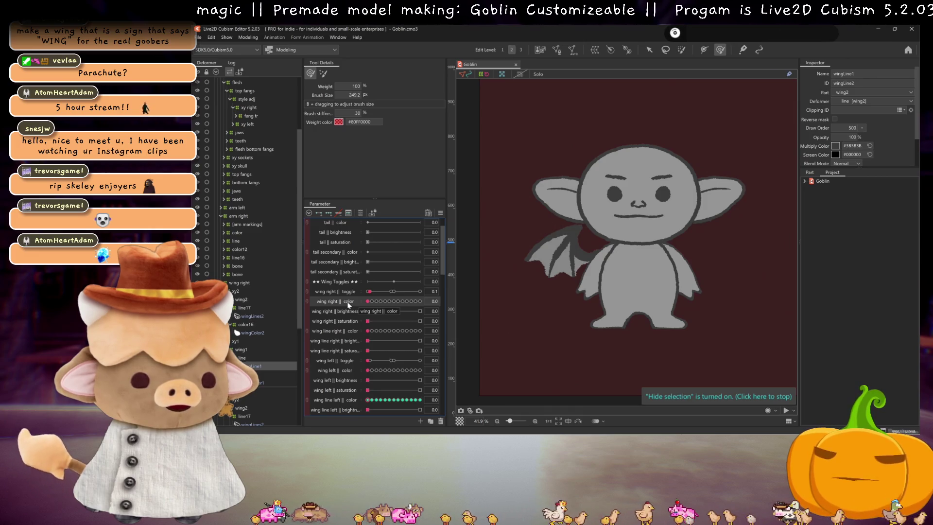
right_click(349, 312)
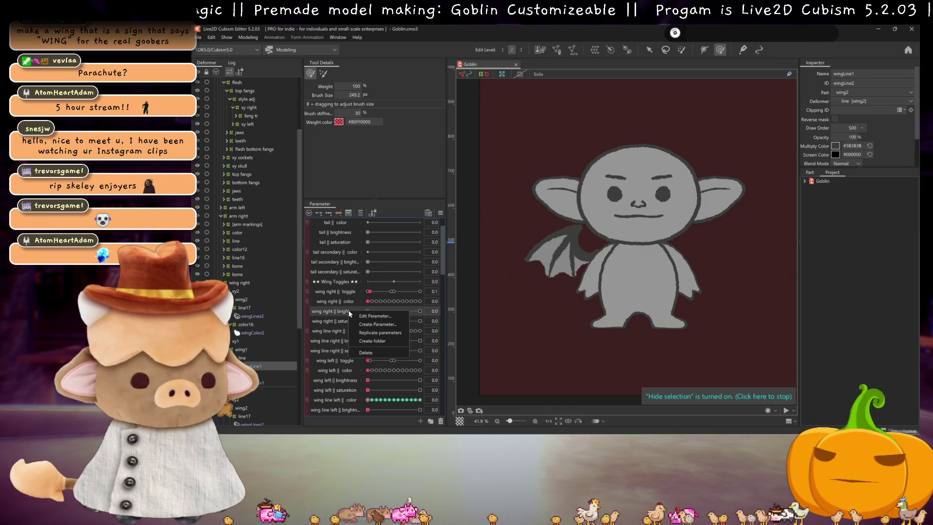
click(364, 332)
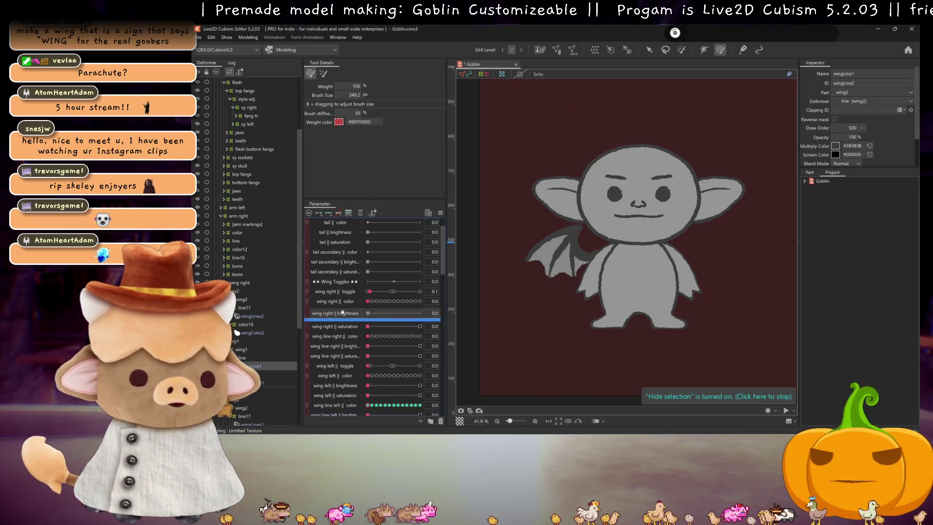
right_click(343, 312)
click(366, 315)
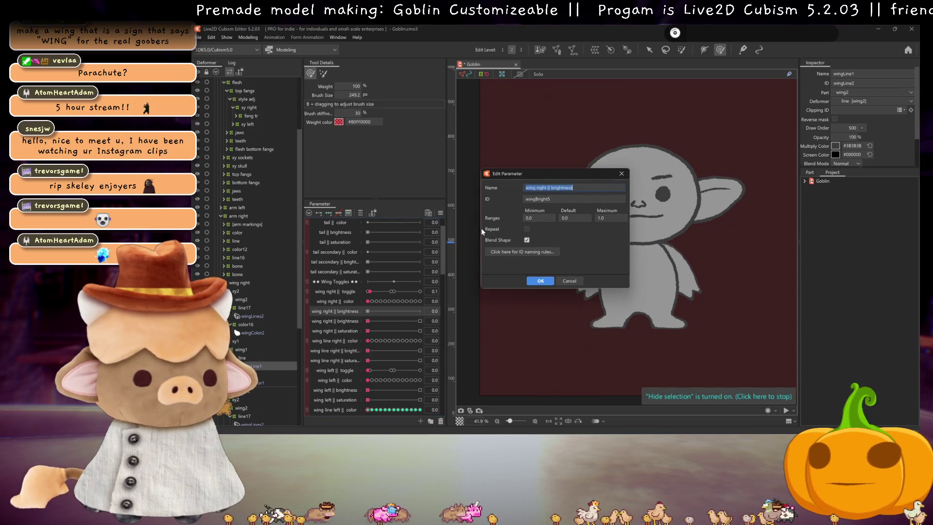
double_click(562, 187)
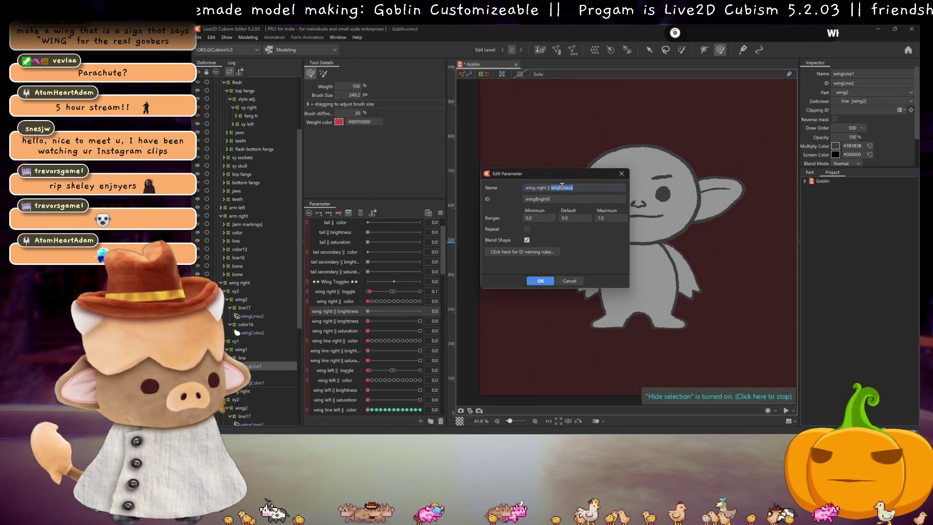
Rename the brightness copy to wing right || opacity, then select the color warp deformer and that parameter
text(co)
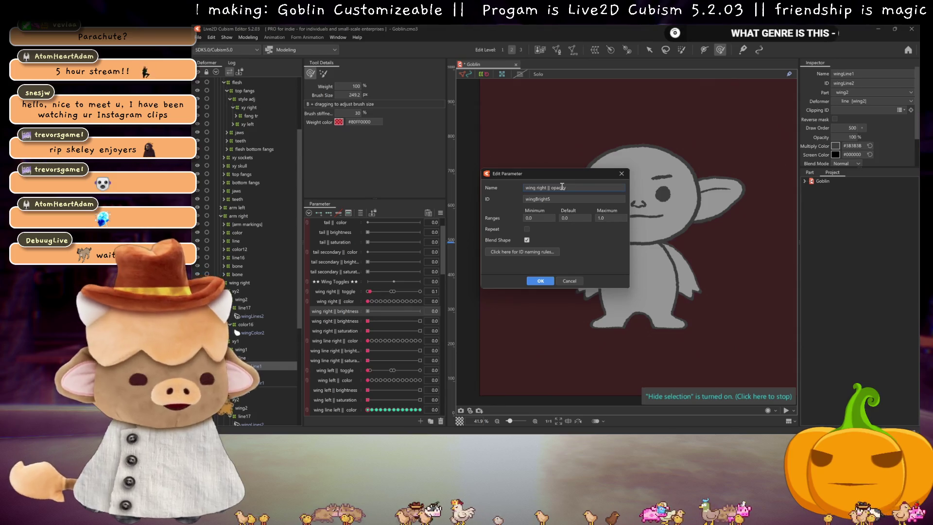
click(530, 281)
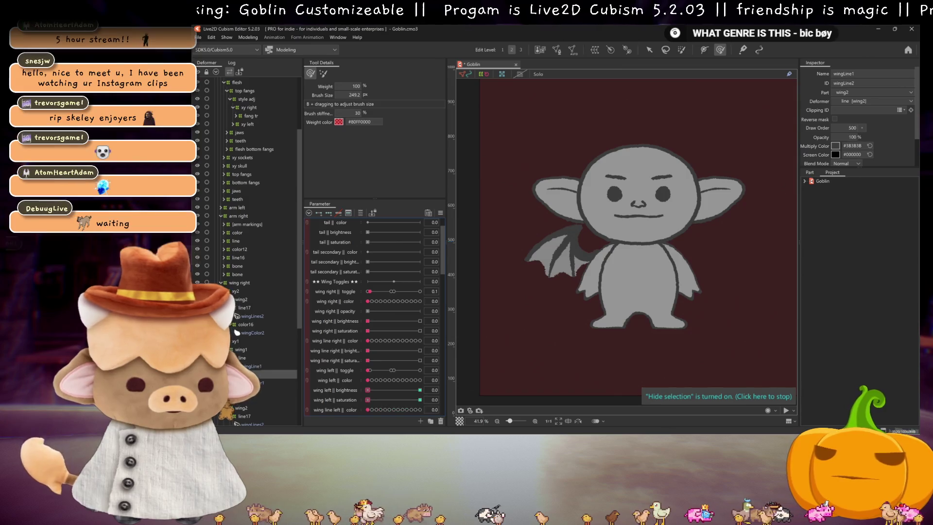
click(262, 374)
click(345, 309)
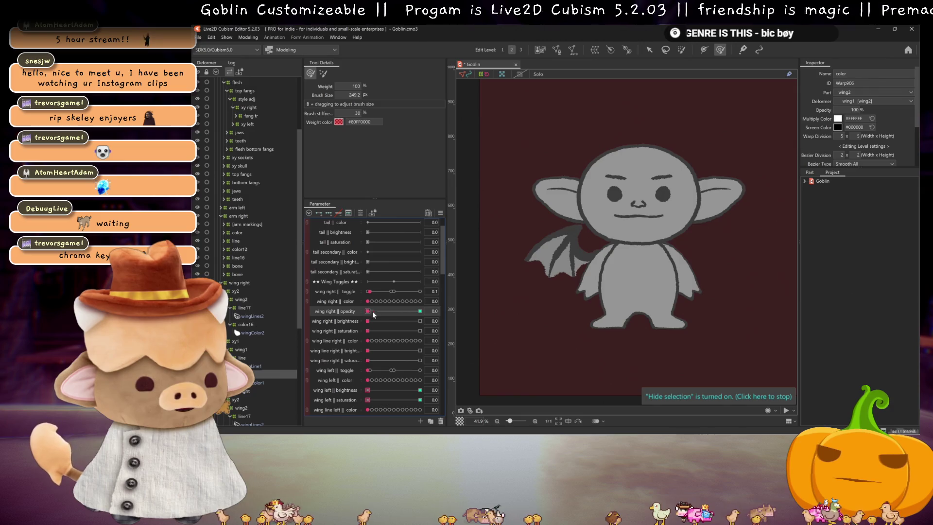
Set wing right || opacity to 1.0 and rename the mirrored wing deformer to wing left
drag(373, 315, 420, 311)
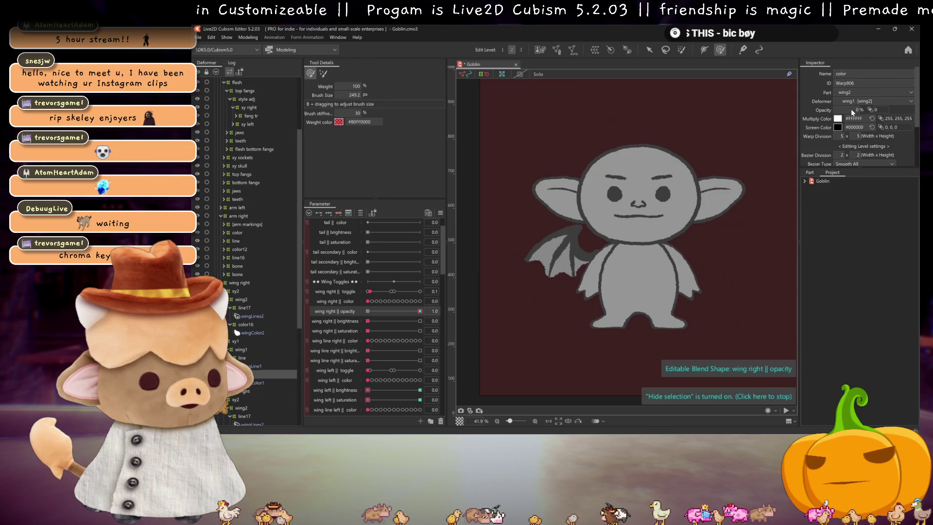
click(239, 282)
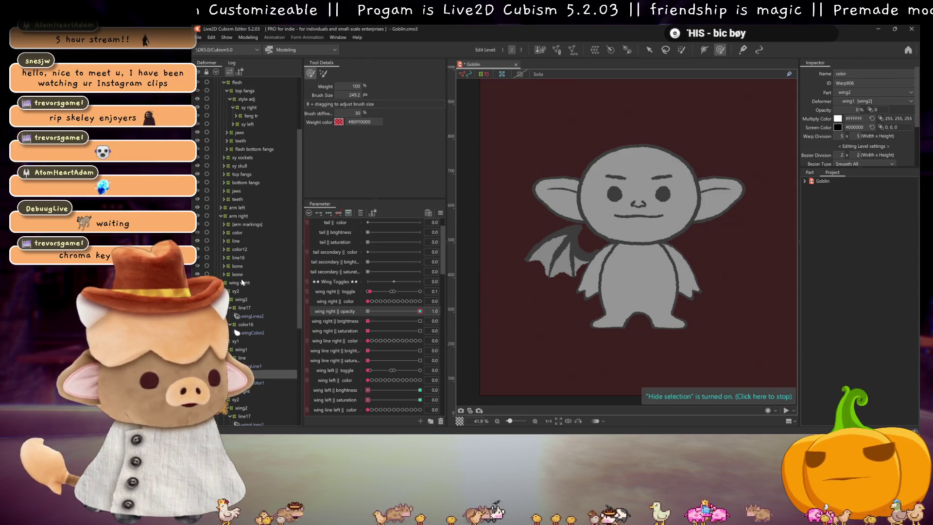
double_click(853, 74)
key(BackSpace)
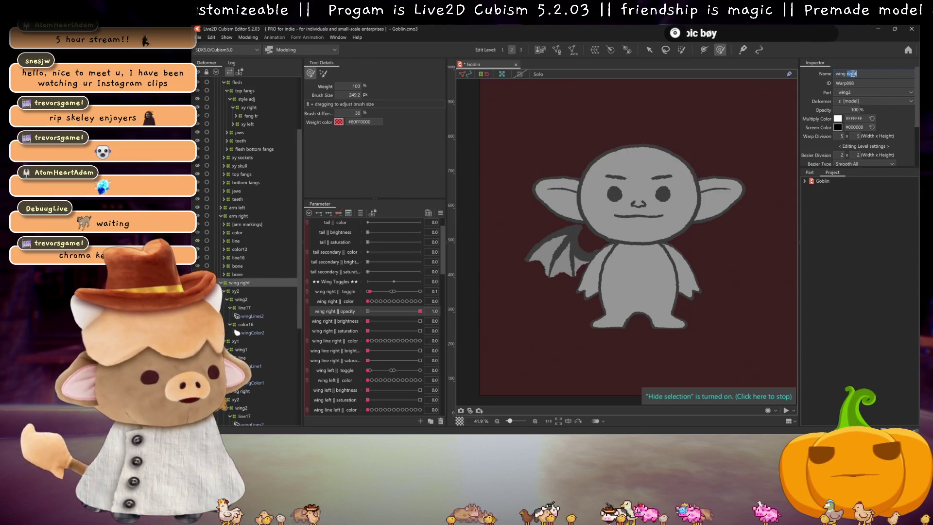
text(left)
key(Return)
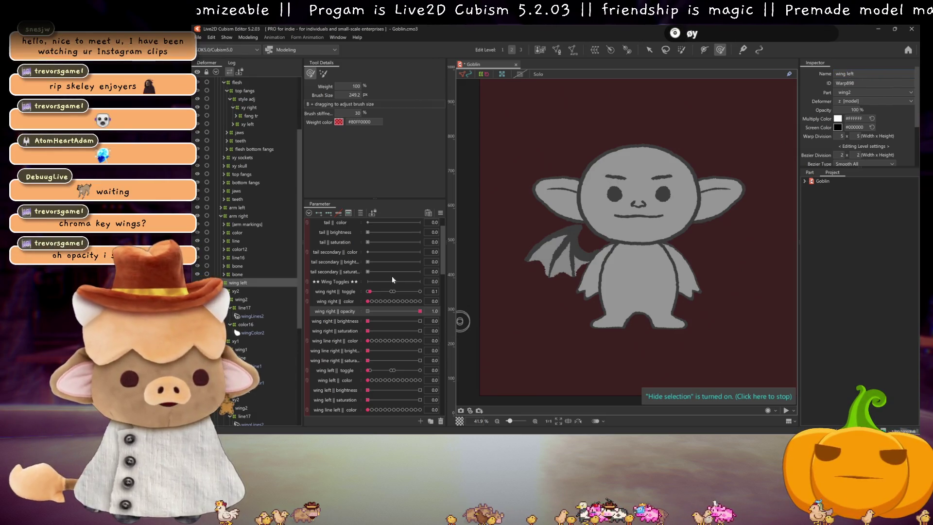
Test the wing right toggle slider and scroll down the parameter list
drag(363, 293, 378, 293)
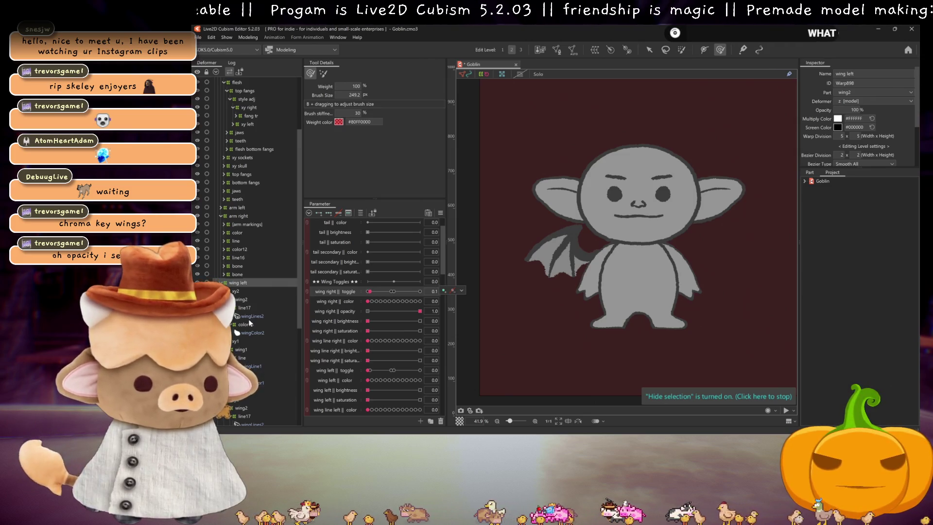
scroll(246, 347, down, 2)
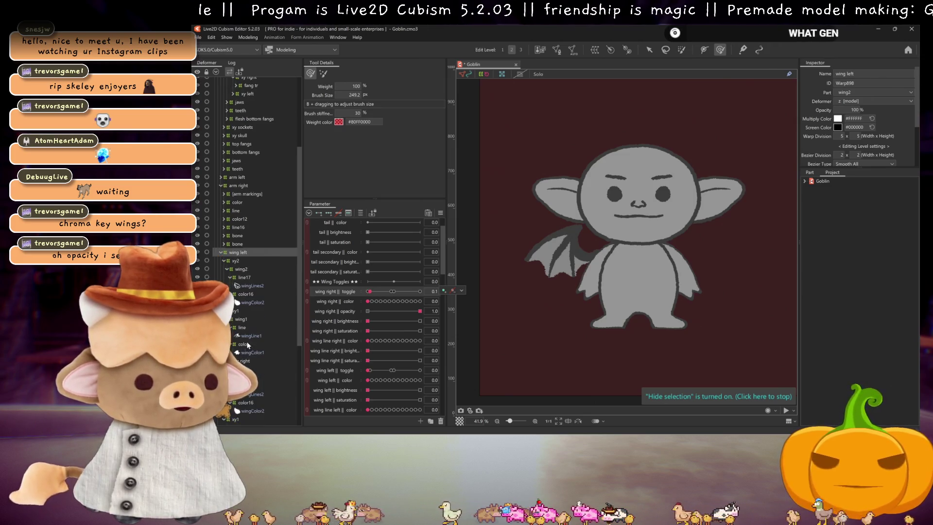
scroll(357, 345, down, 2)
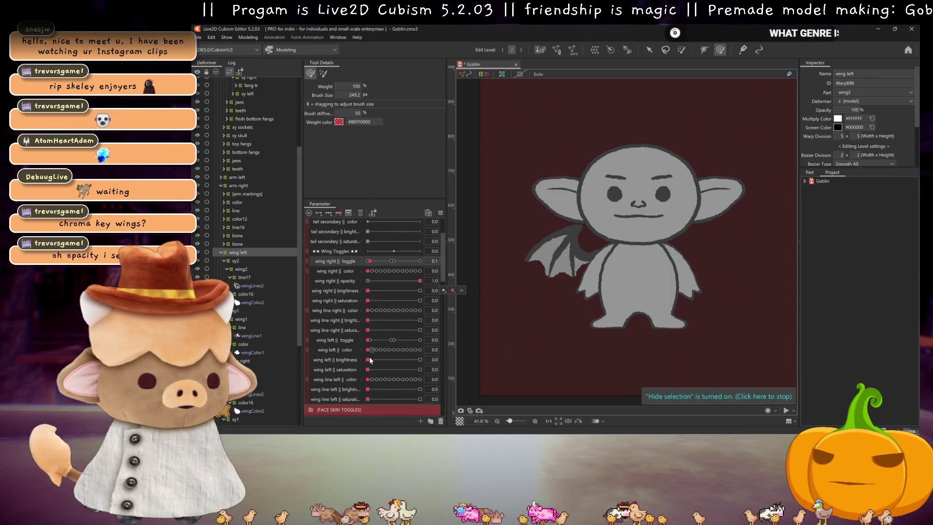
Turn on the left wing and test the wing brightness sliders
click(372, 339)
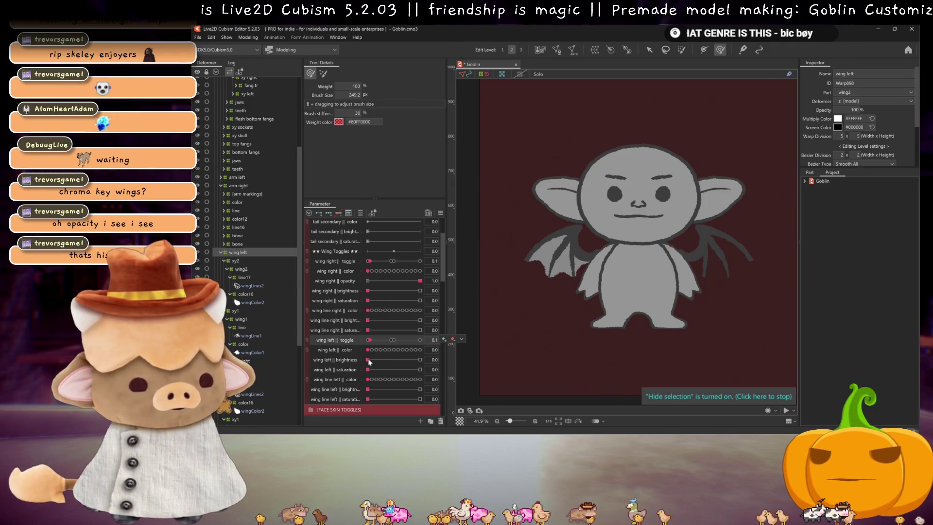
drag(369, 360, 420, 360)
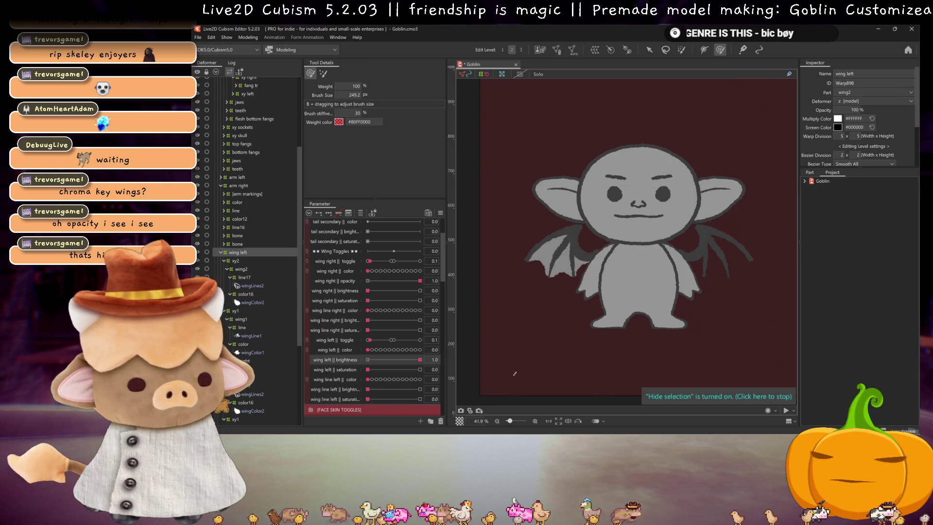
drag(419, 360, 368, 360)
drag(368, 321, 511, 331)
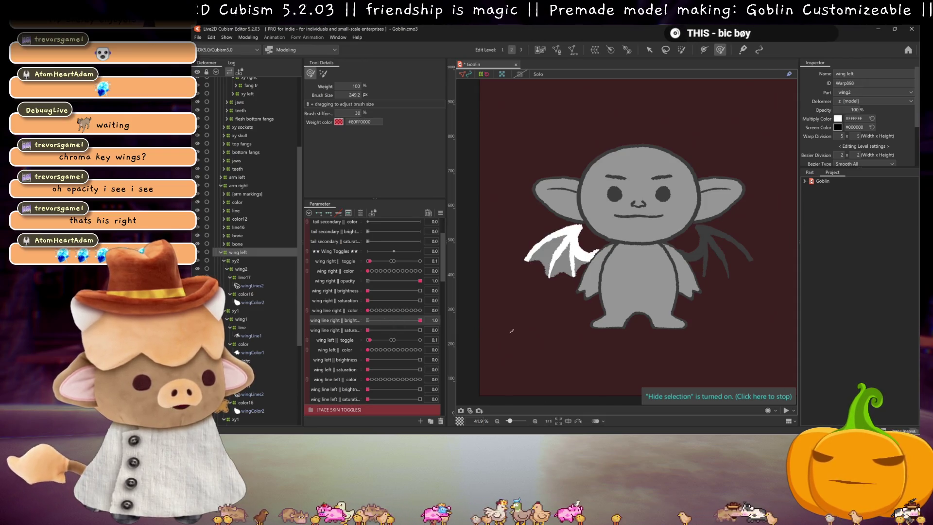
click(368, 291)
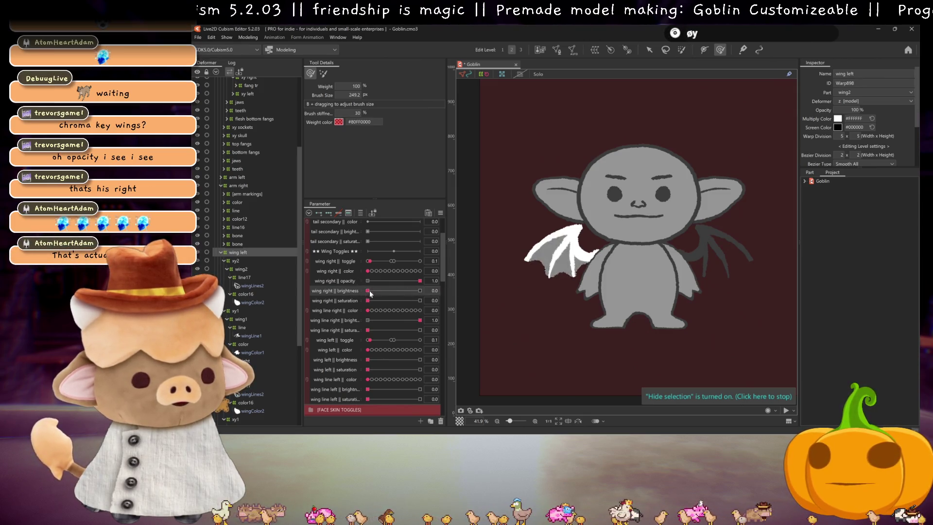
Move wing right || opacity among the left-wing parameters and set wing line left || brightness to 1.0
drag(350, 281, 347, 346)
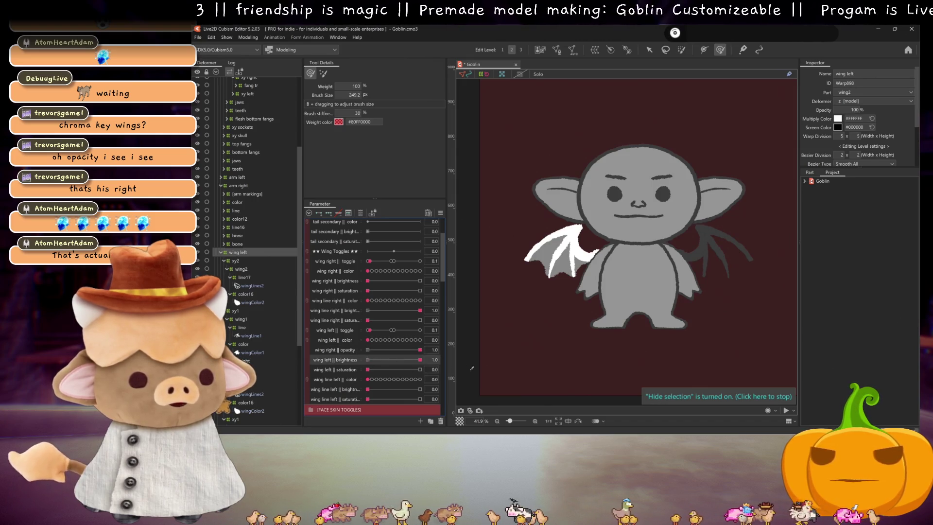
click(367, 360)
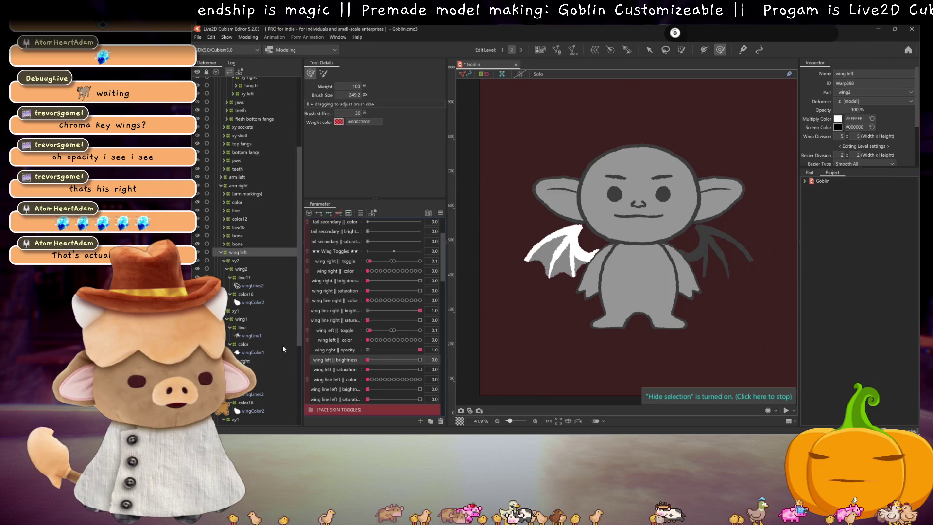
click(372, 340)
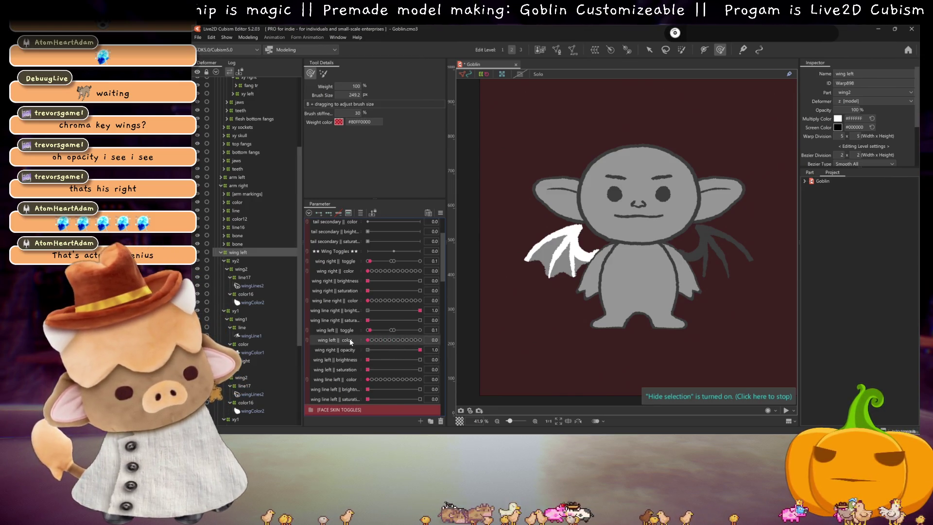
drag(365, 388, 420, 389)
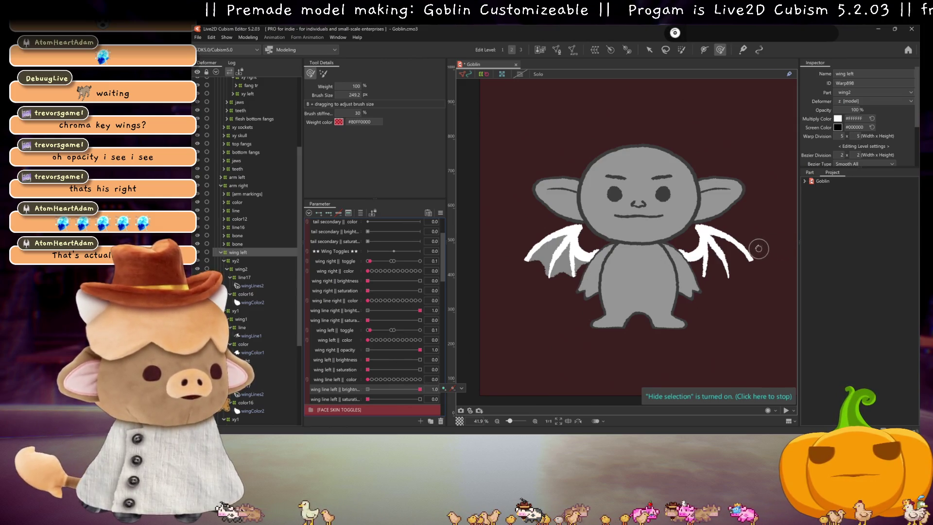
click(248, 38)
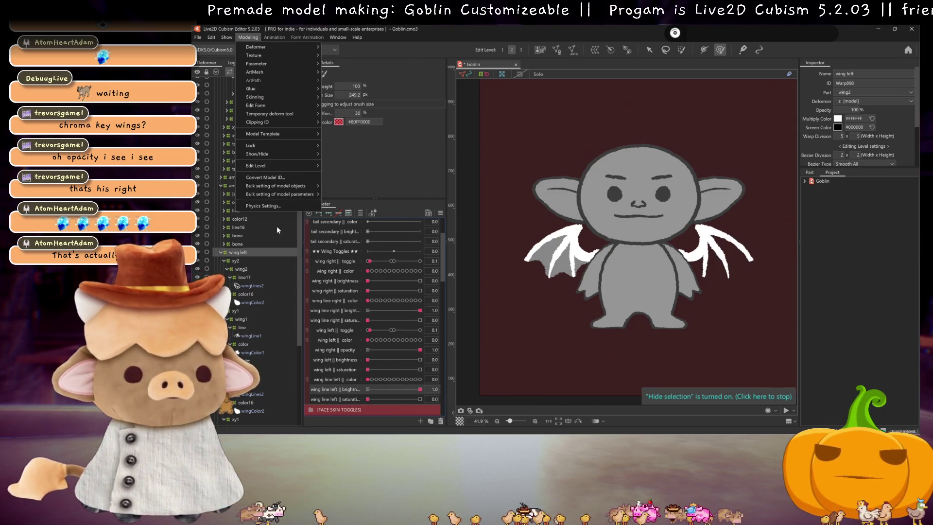
click(263, 205)
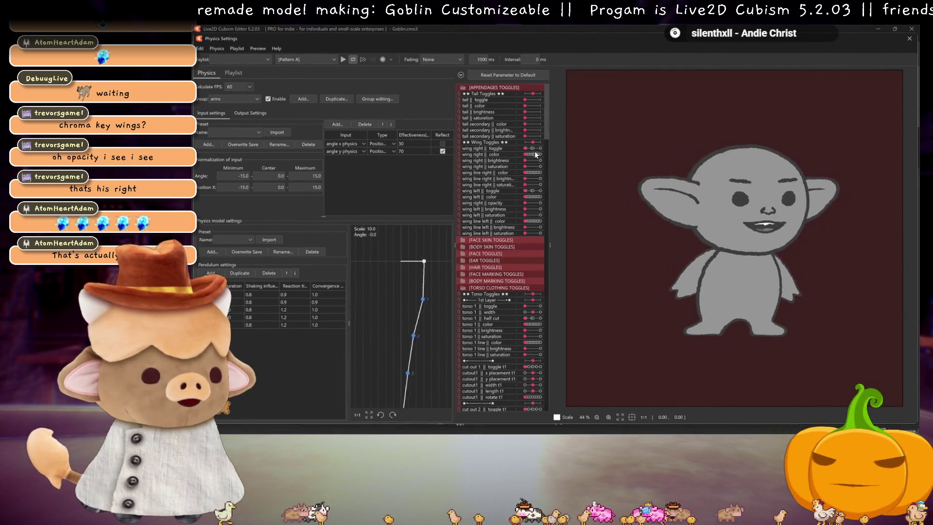
click(532, 148)
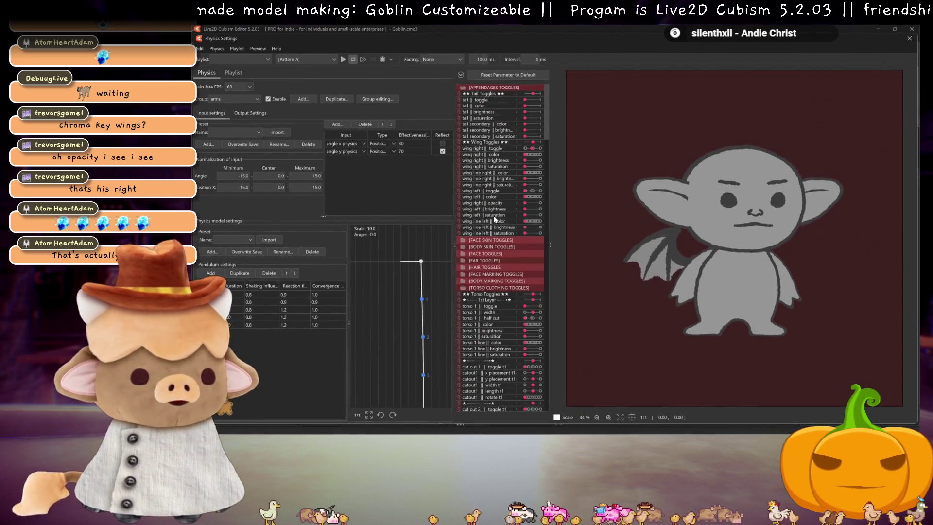
click(529, 191)
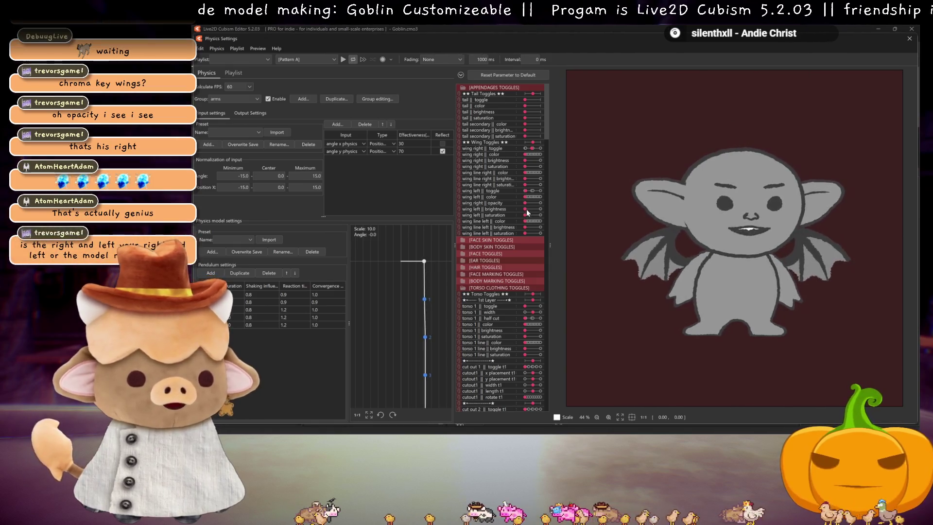
click(541, 203)
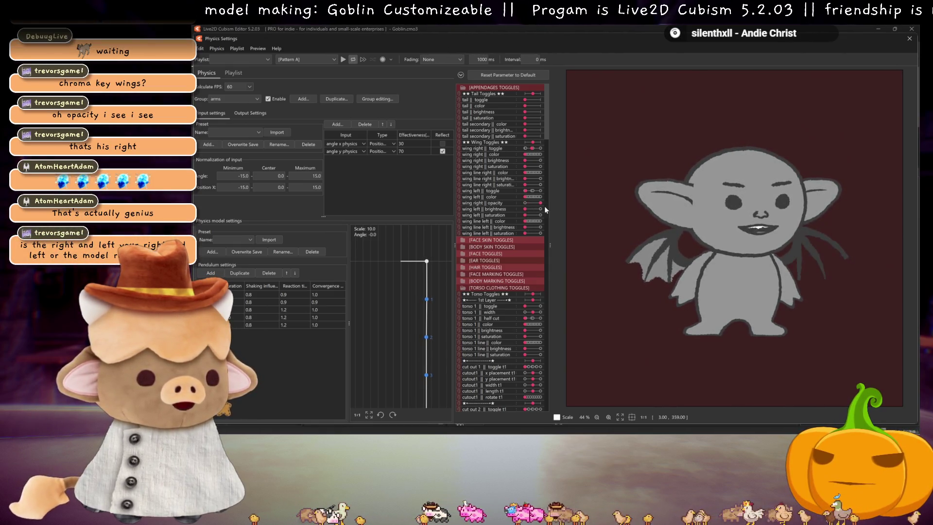
click(532, 227)
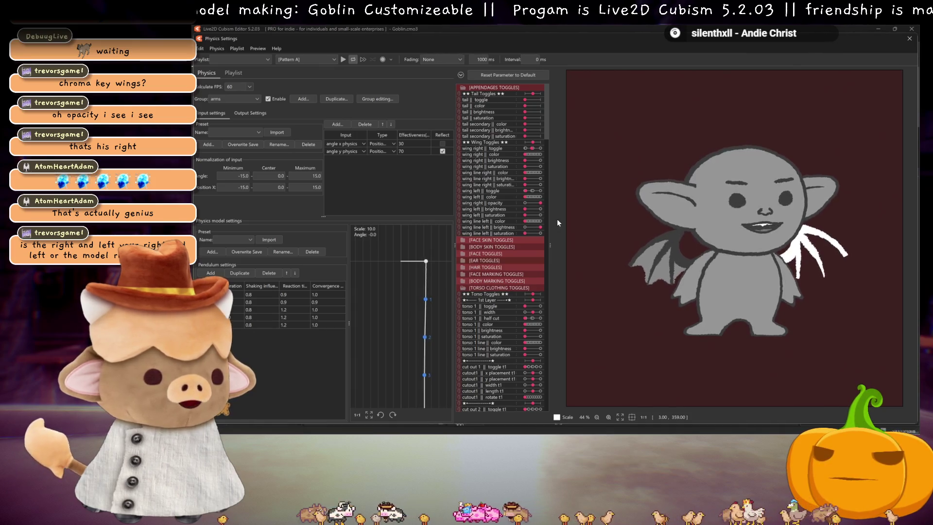
click(541, 227)
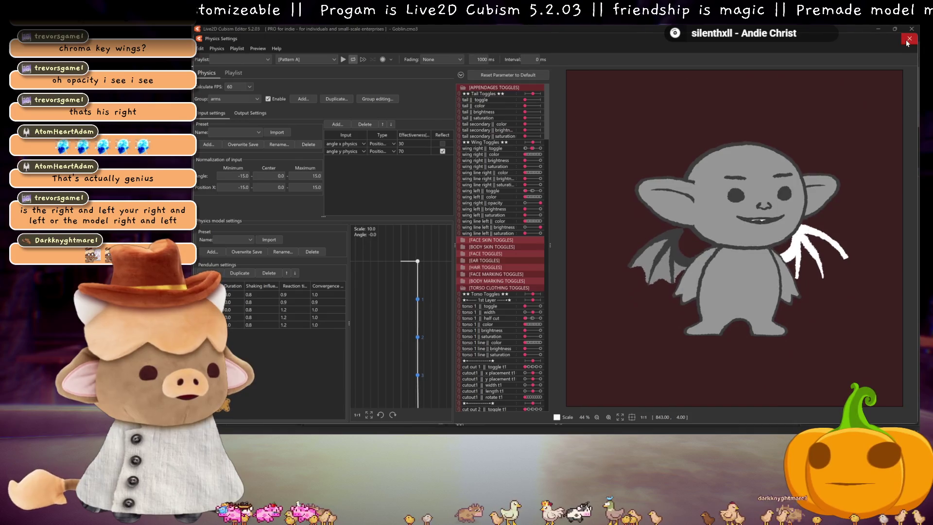
key(Escape)
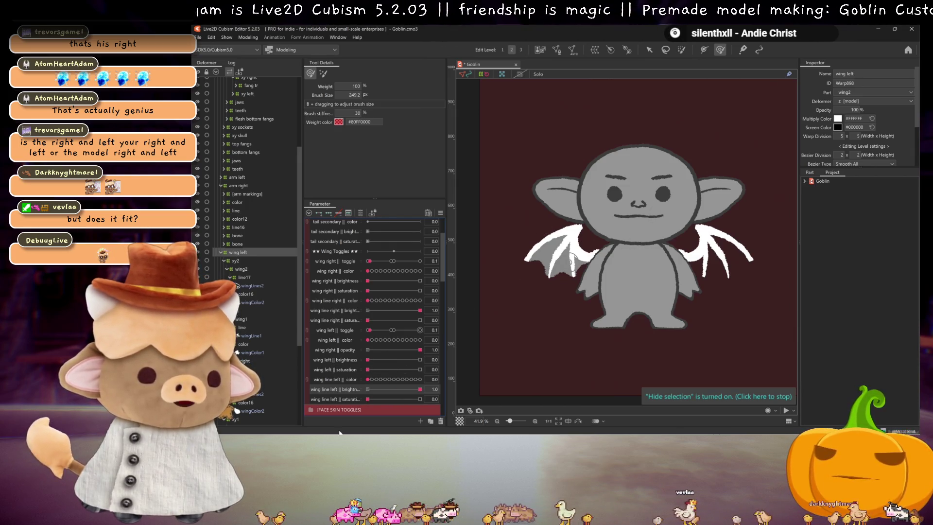
Rename the opacity parameter to wing left || opacity
right_click(333, 355)
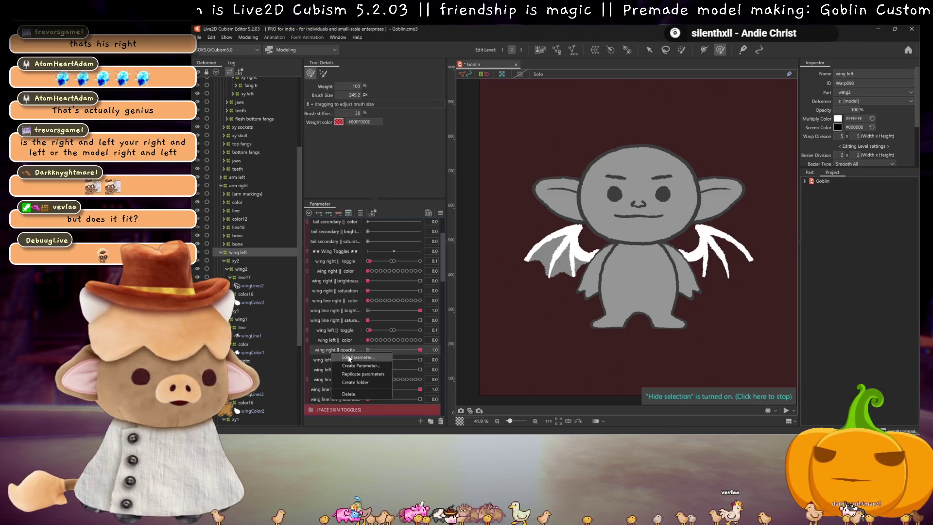
click(350, 359)
drag(525, 187, 536, 187)
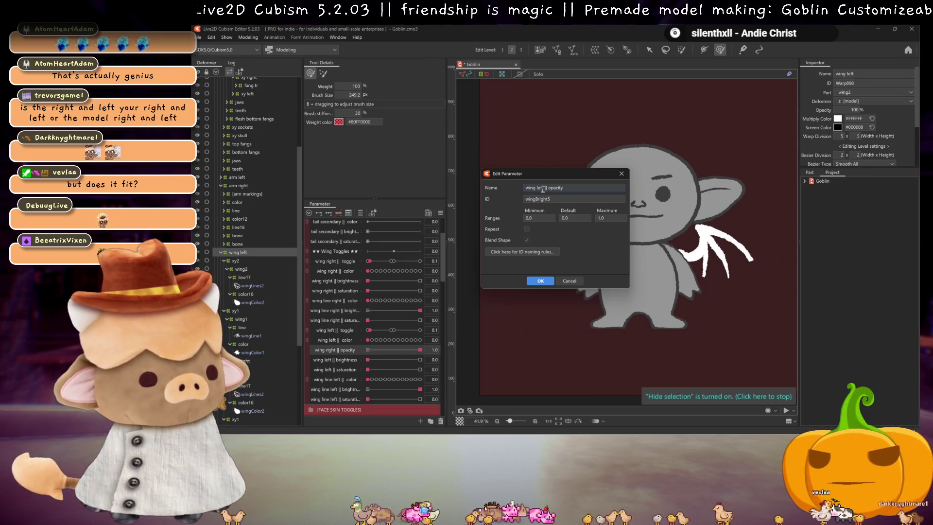
click(540, 282)
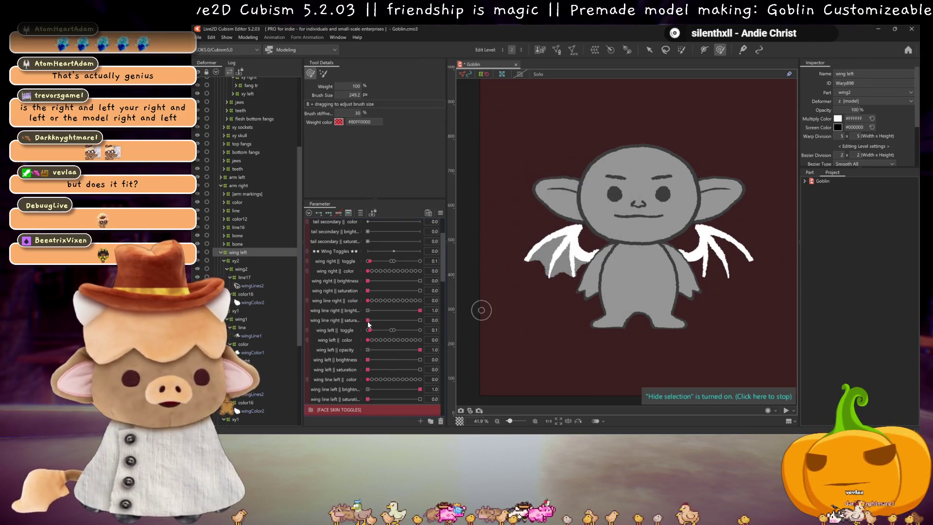
Duplicate wing left || opacity, move the copy under wing right || color, and rename it wing right || opacity
right_click(342, 349)
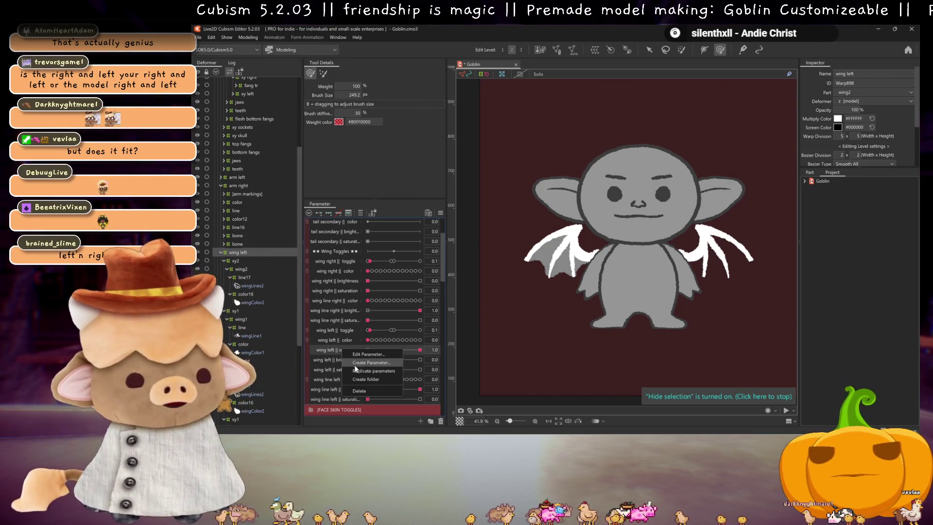
click(375, 374)
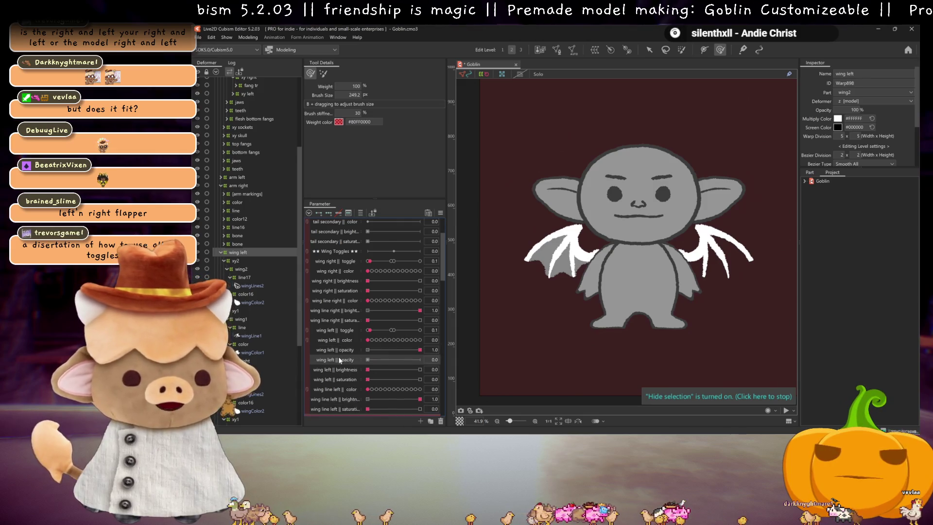
drag(338, 357, 337, 279)
right_click(336, 280)
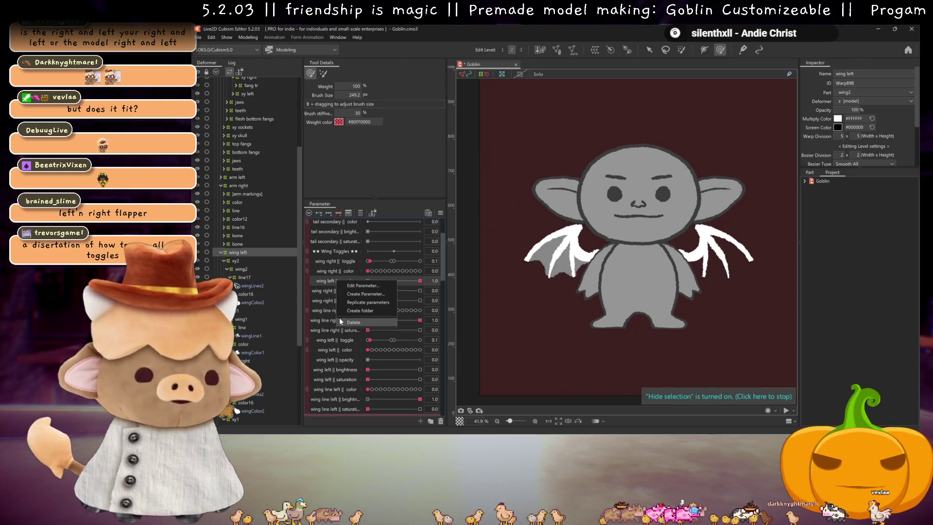
key(Escape)
key(ctrl+z)
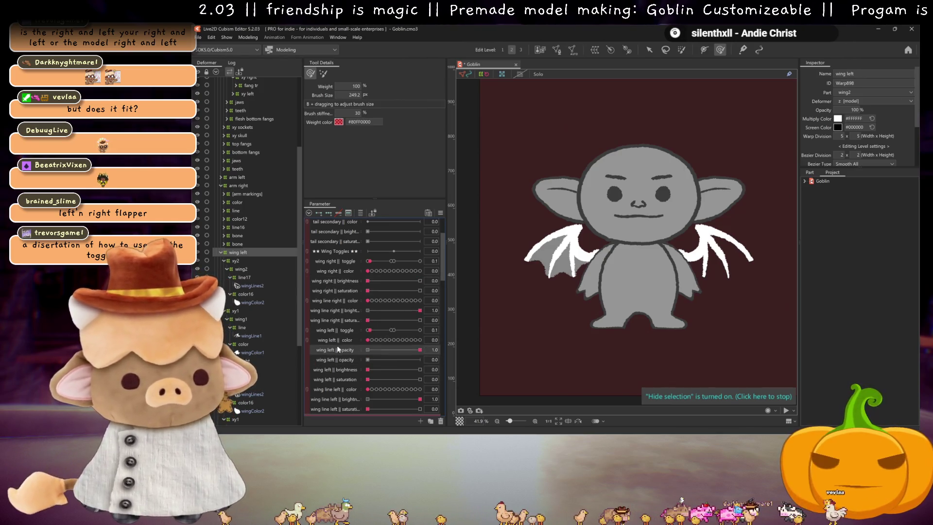
drag(333, 361, 339, 280)
double_click(346, 284)
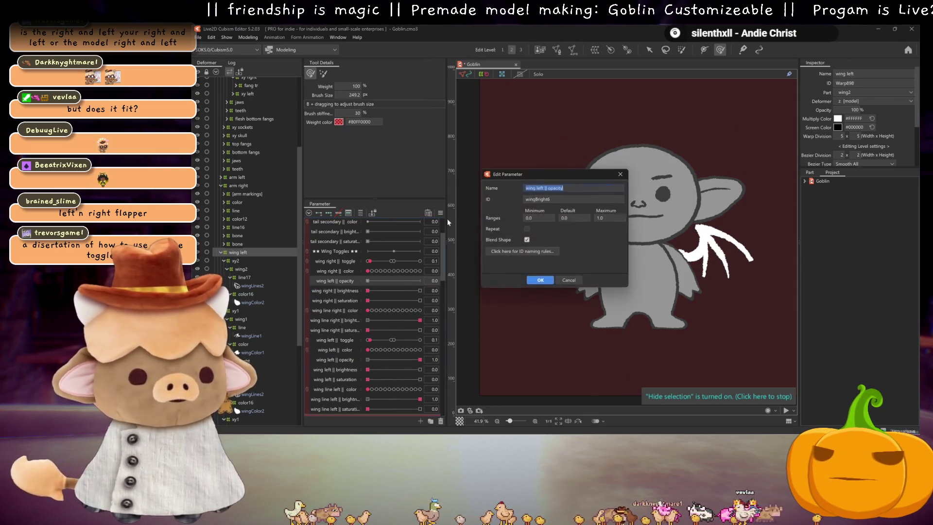
double_click(540, 187)
text(right)
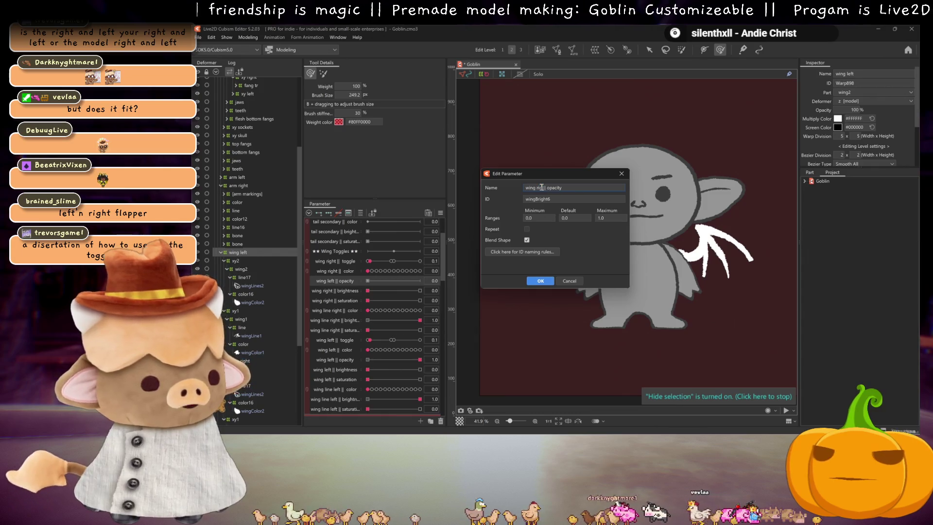
click(541, 281)
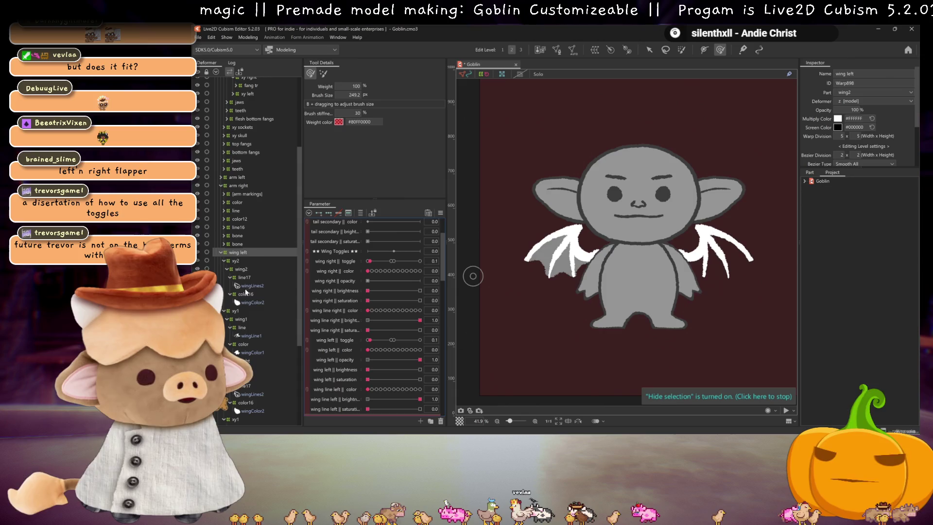
Key the right wing's color deformer to wing right || opacity, with 0 opacity at the end key
click(243, 344)
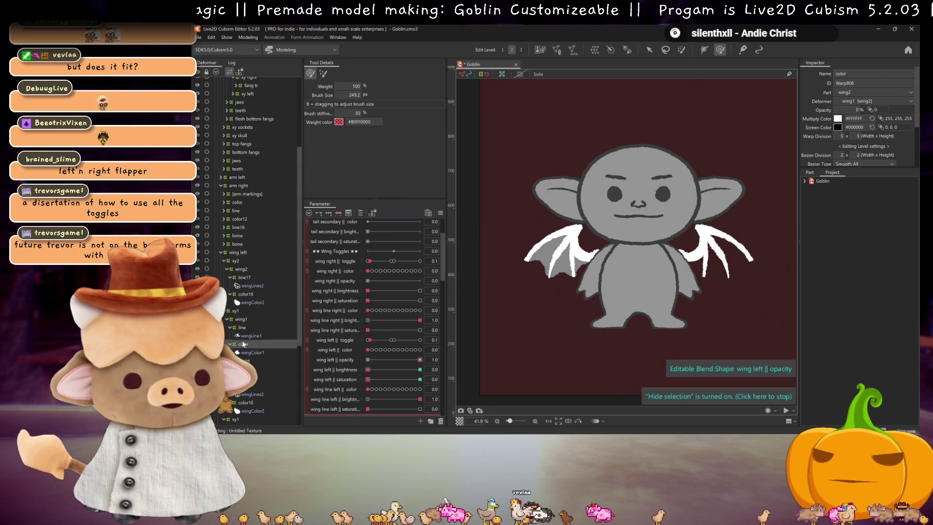
click(328, 282)
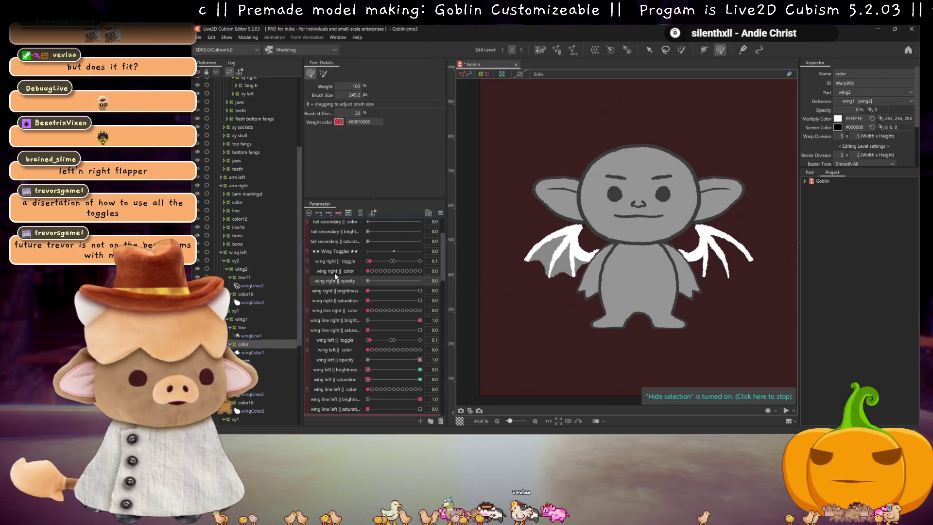
scroll(241, 271, down, 5)
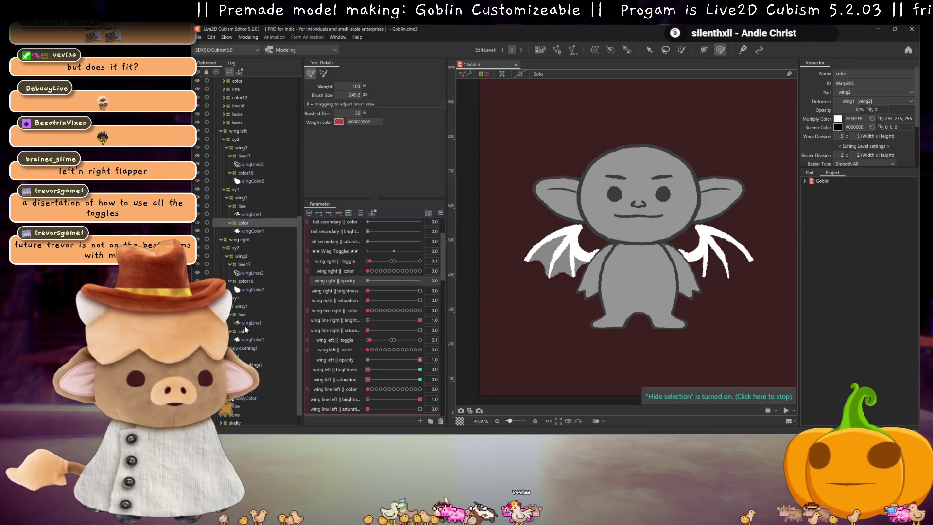
click(242, 331)
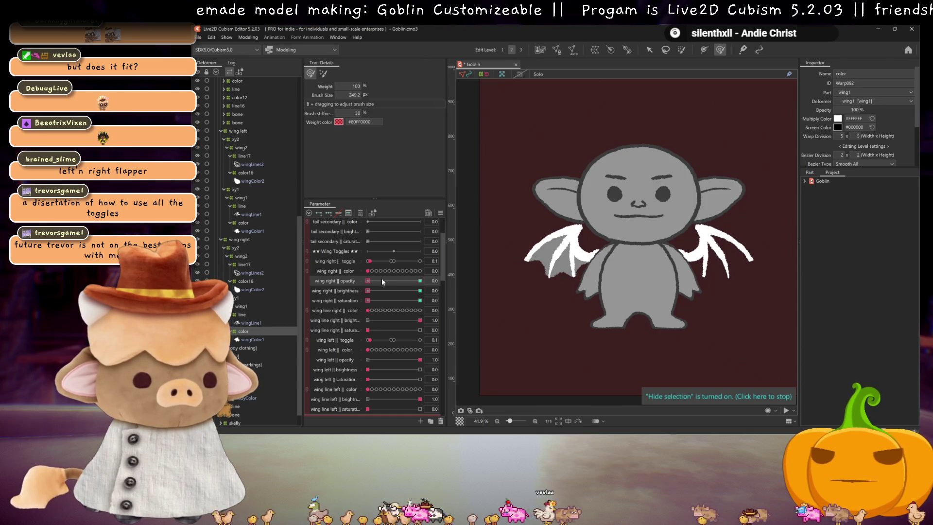
click(420, 281)
click(420, 281)
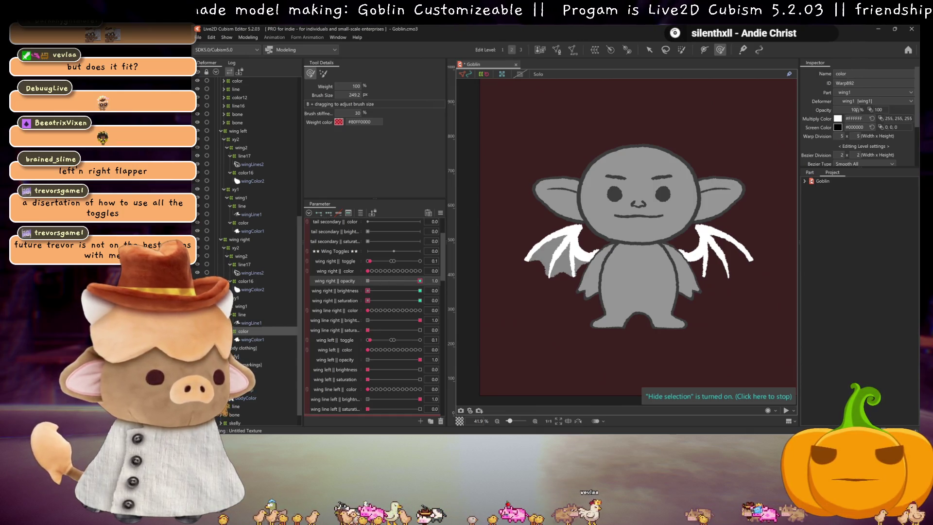
text(0)
key(Return)
click(367, 281)
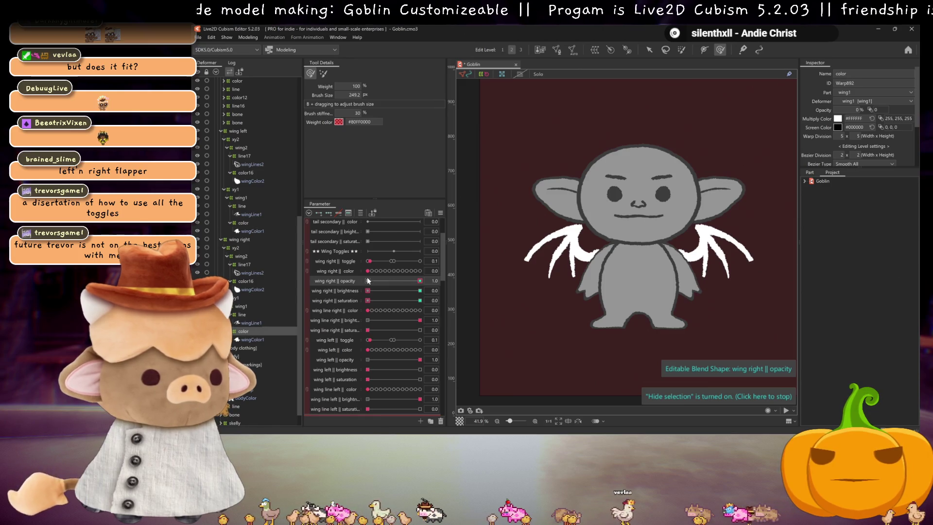
Key the left wing's color deformer to wing left || opacity and save the model
click(245, 280)
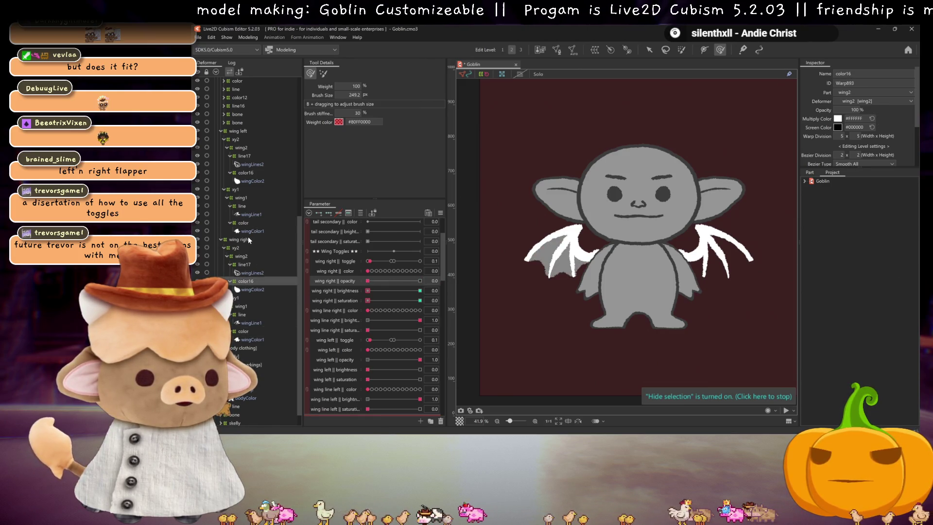
click(243, 222)
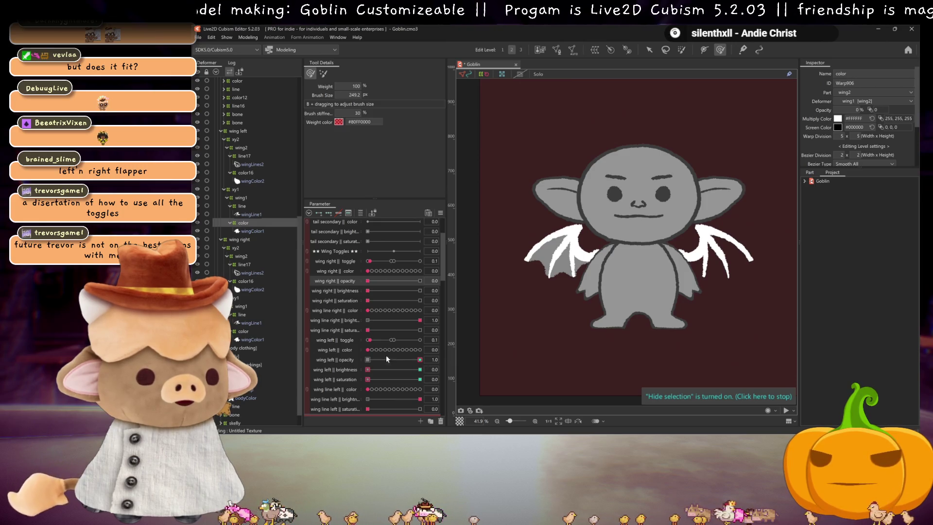
click(370, 360)
drag(411, 359, 462, 355)
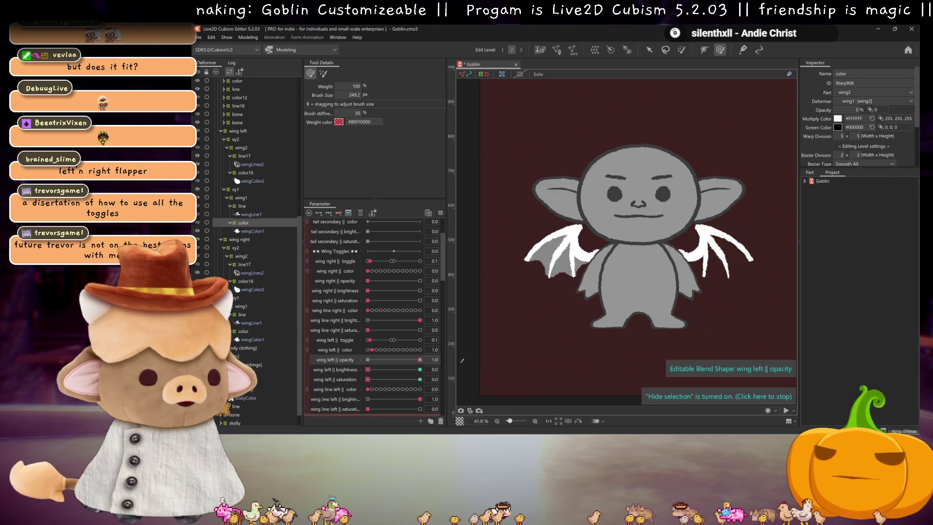
key(ctrl+s)
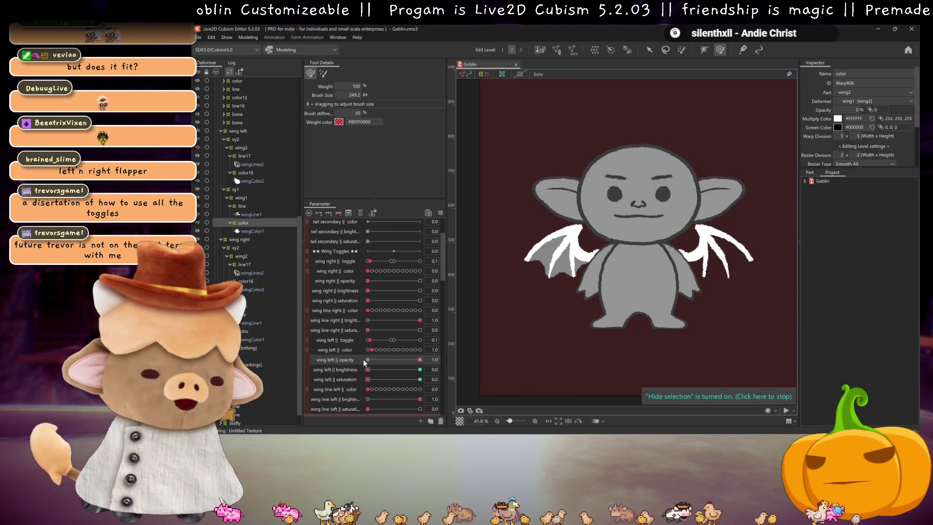
Set the wing left sliders back to 0 and reset all parameters to default values
click(368, 361)
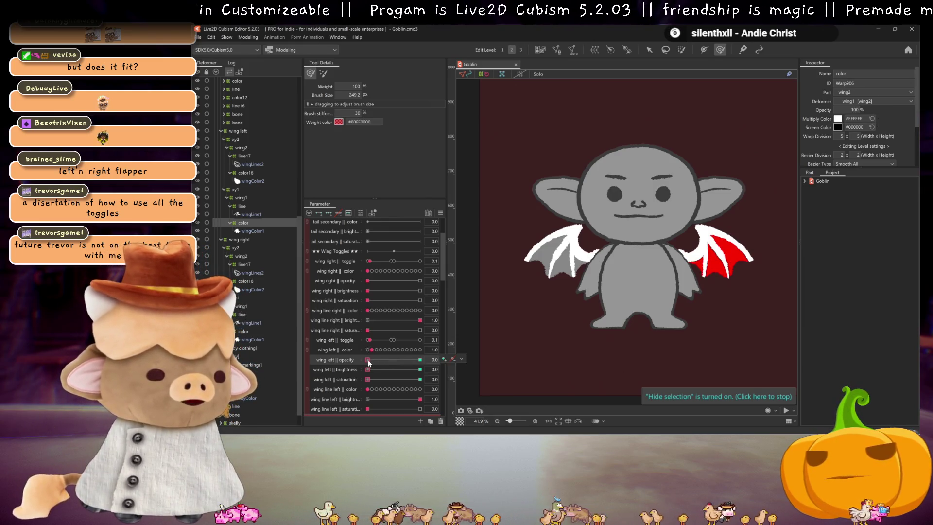
click(367, 350)
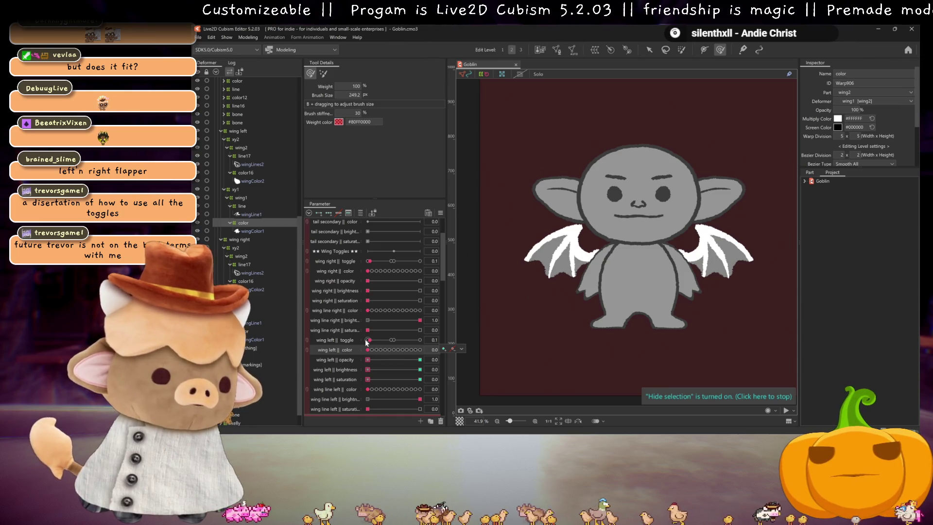
click(367, 339)
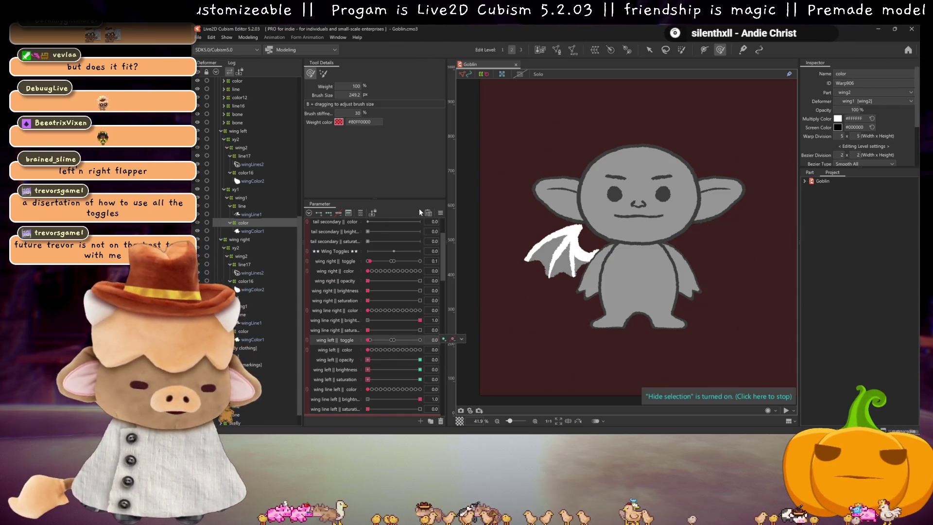
click(440, 213)
click(489, 214)
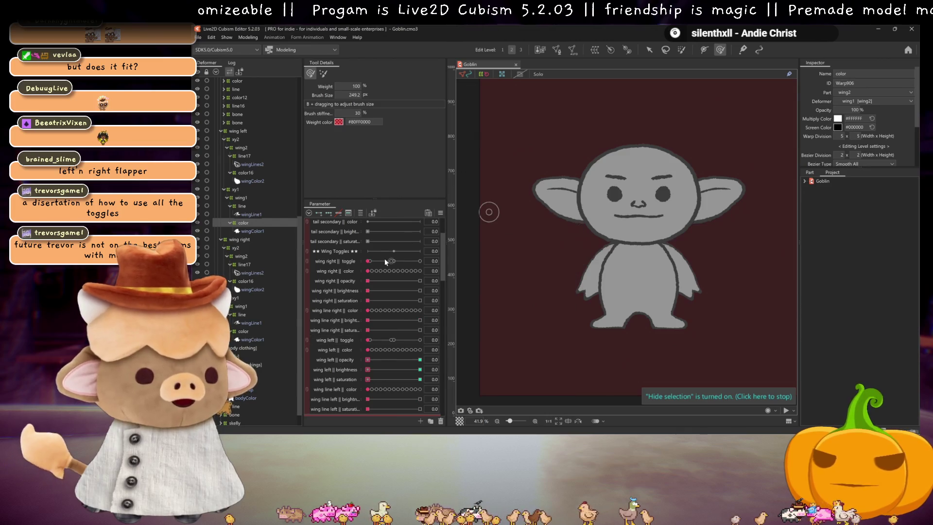
Scroll up to the tail toggles and bring up the tail || toggle options menu
scroll(376, 287, up, 2)
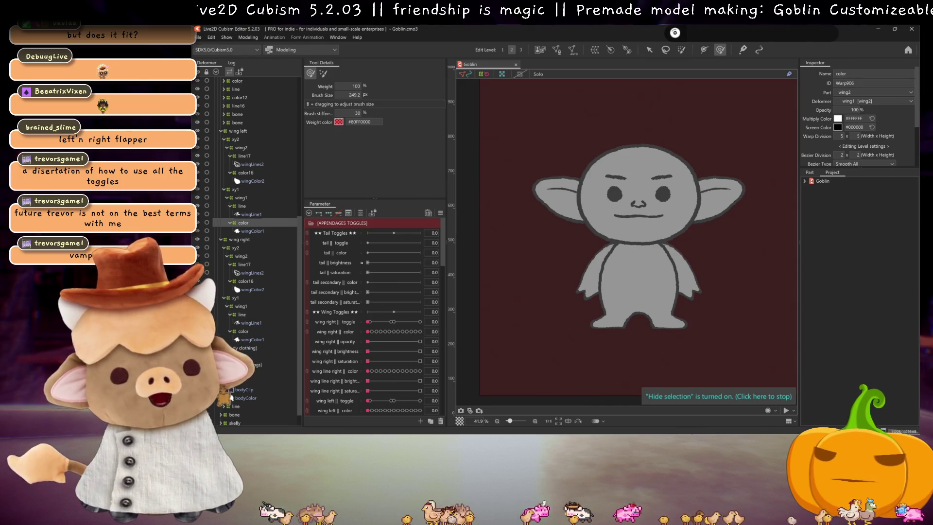
right_click(341, 245)
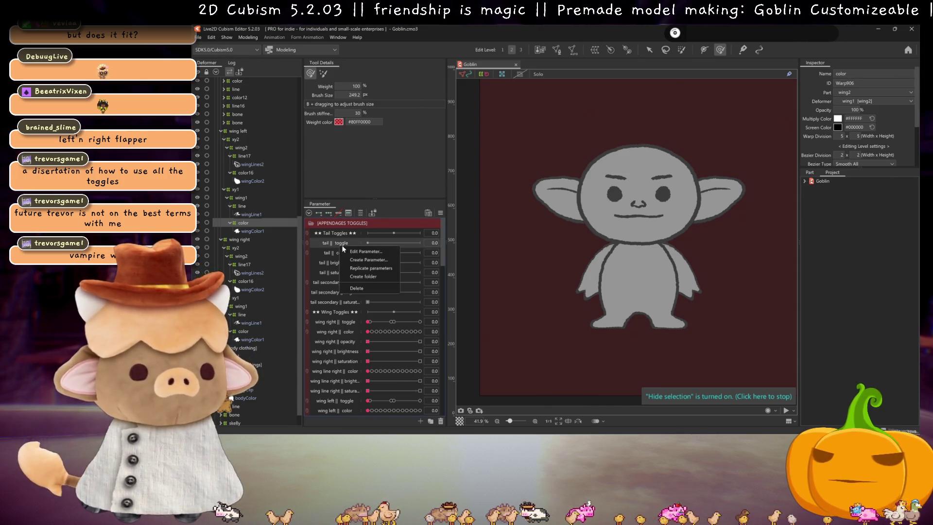
Extend tail || toggle to a 0–2 range and duplicate it
click(359, 252)
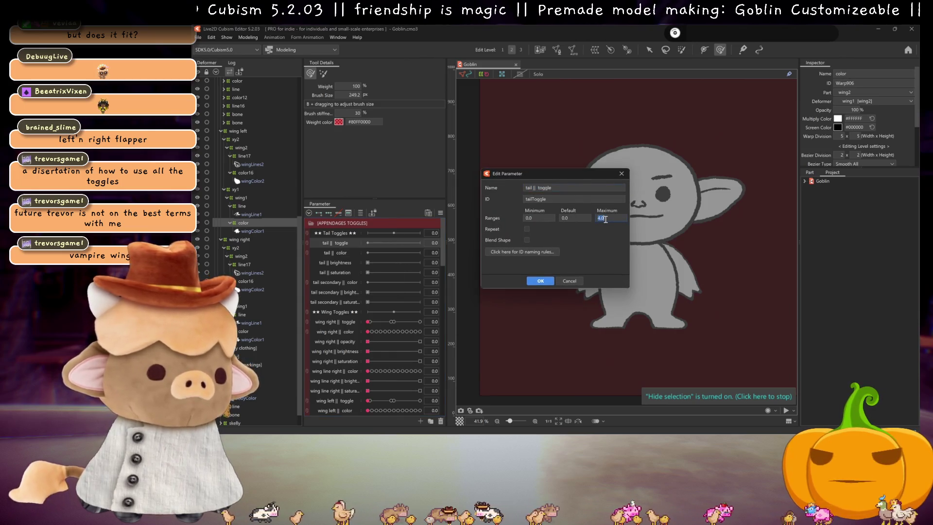
click(550, 282)
right_click(349, 243)
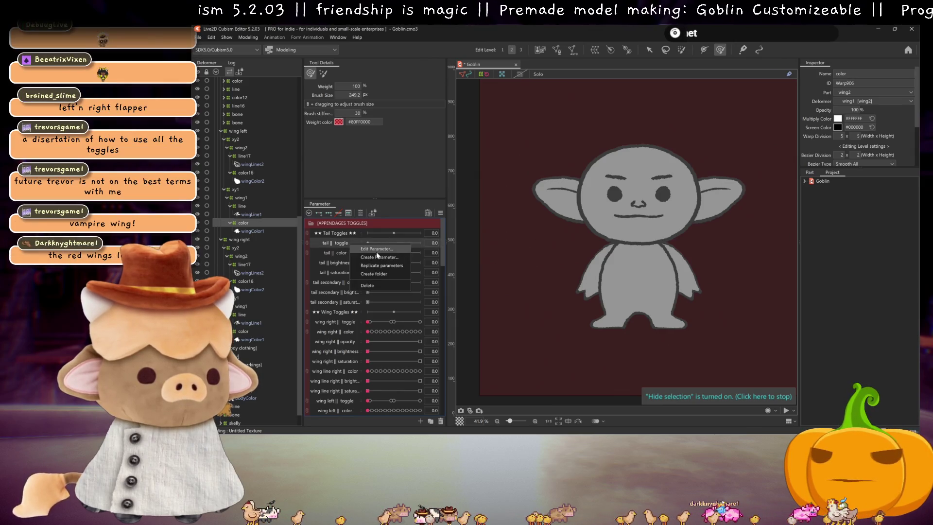
click(380, 265)
Rename the copy to tail tip || toggle with ID tailToggle2 and save the model
right_click(347, 251)
click(372, 257)
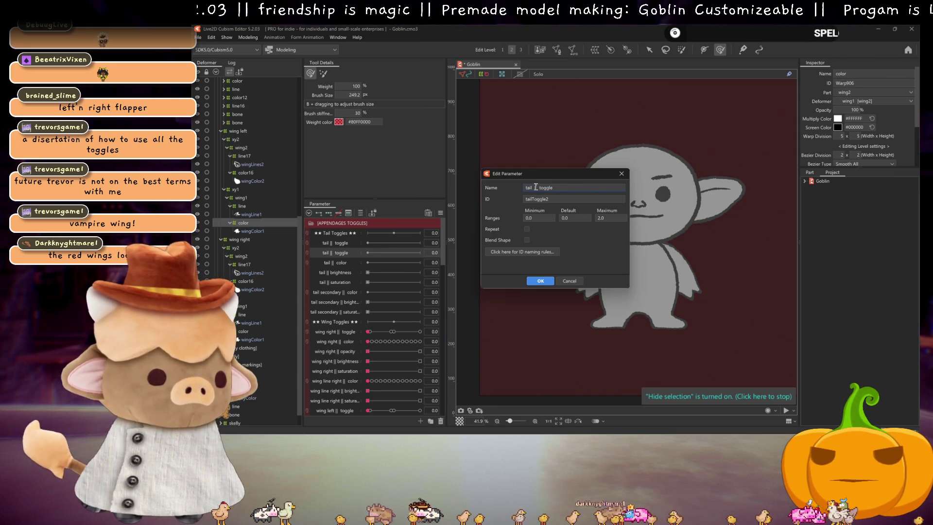
text(tip)
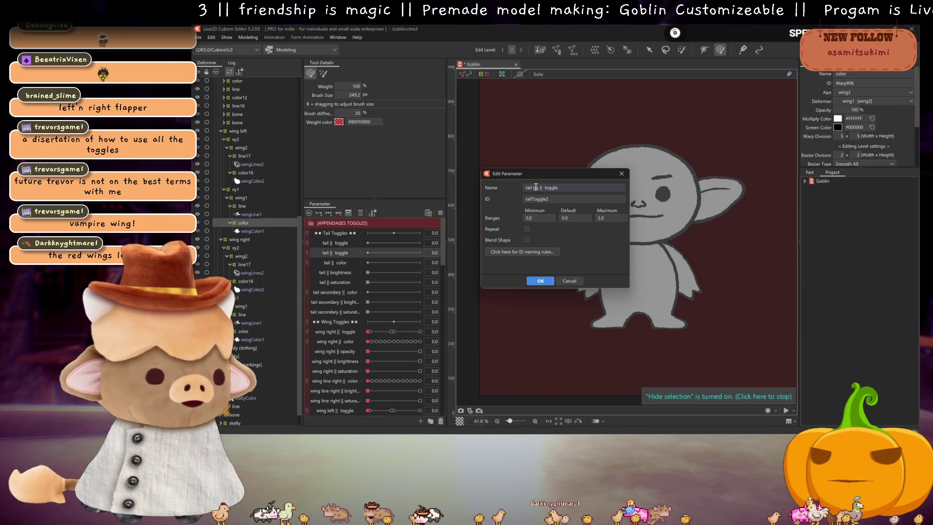
double_click(541, 199)
text(t)
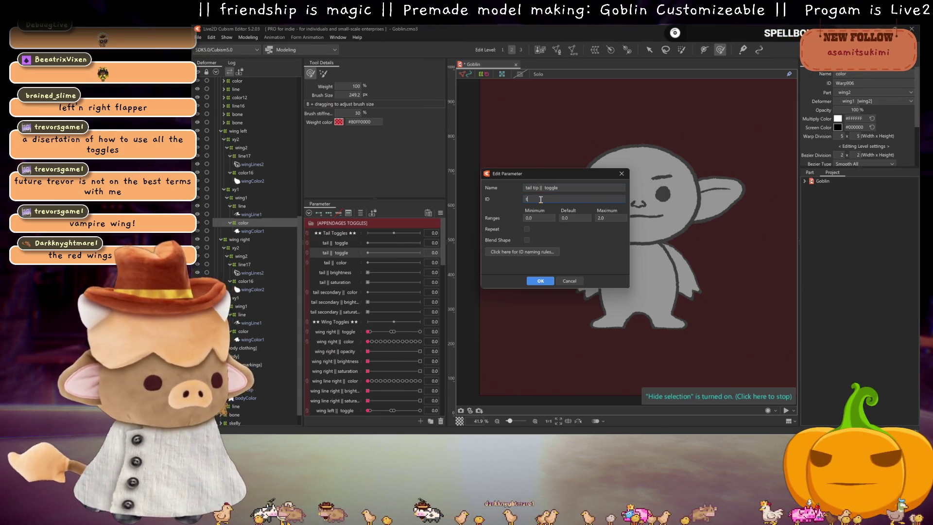
text(aailToggle)
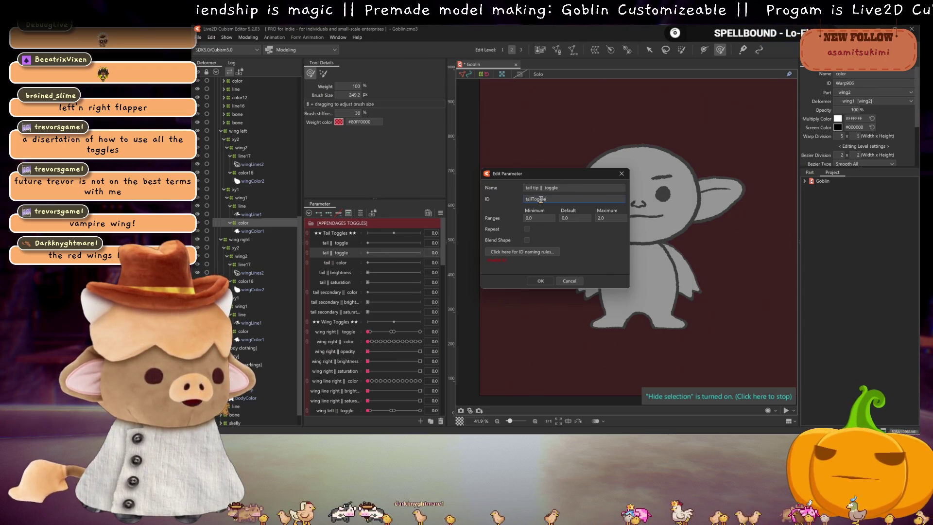
text(2)
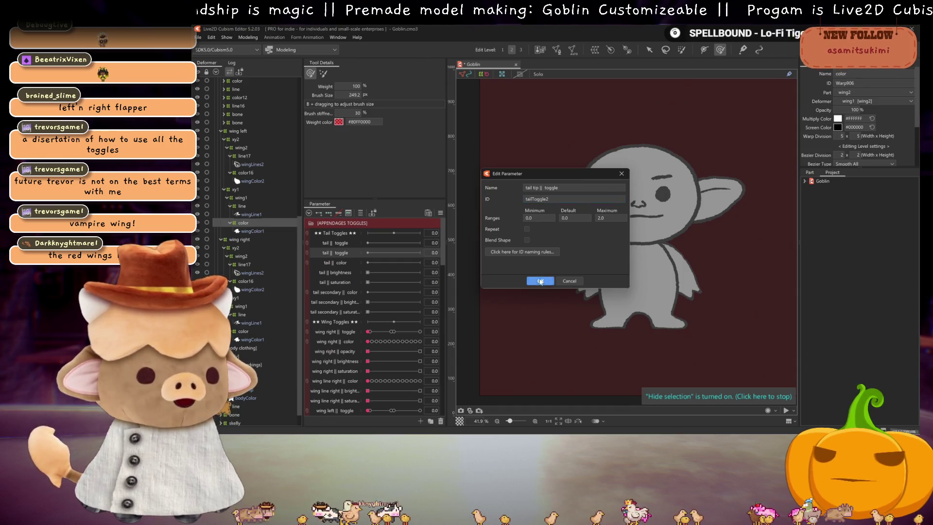
click(541, 281)
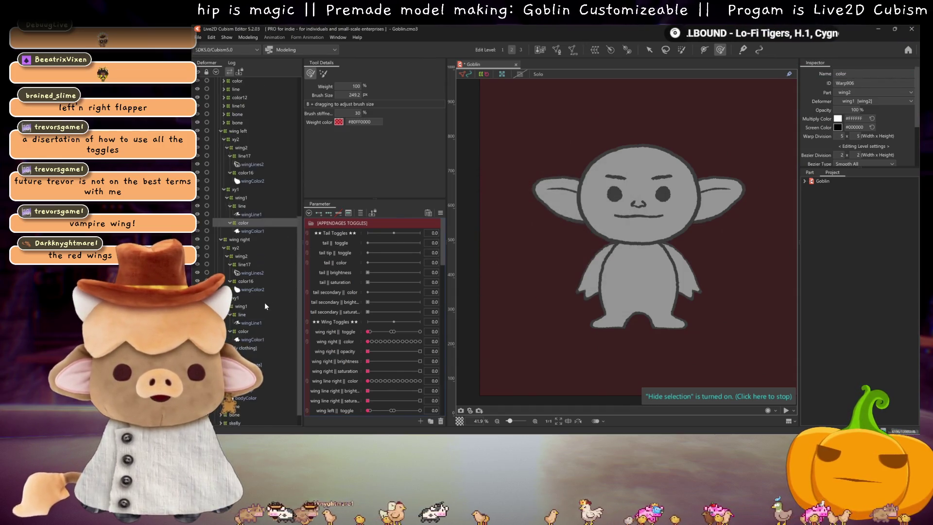
scroll(265, 302, down, 1)
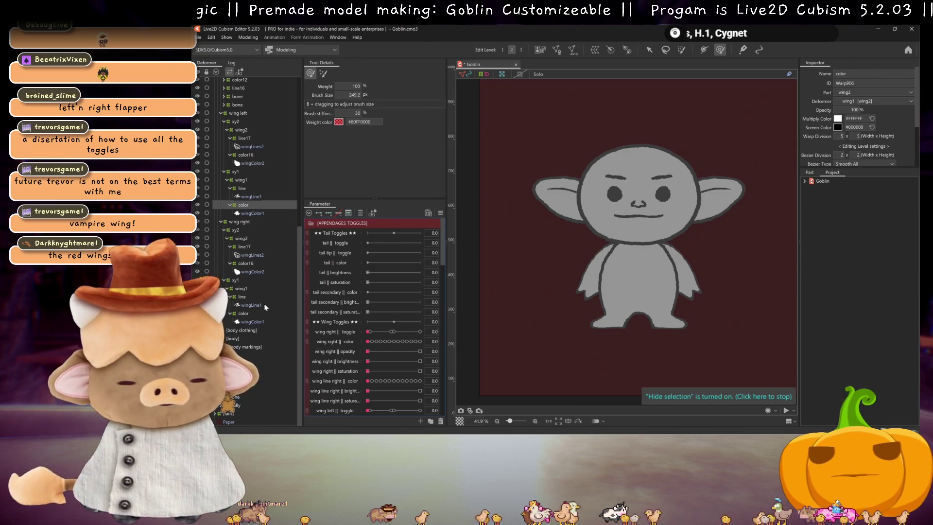
key(ctrl+s)
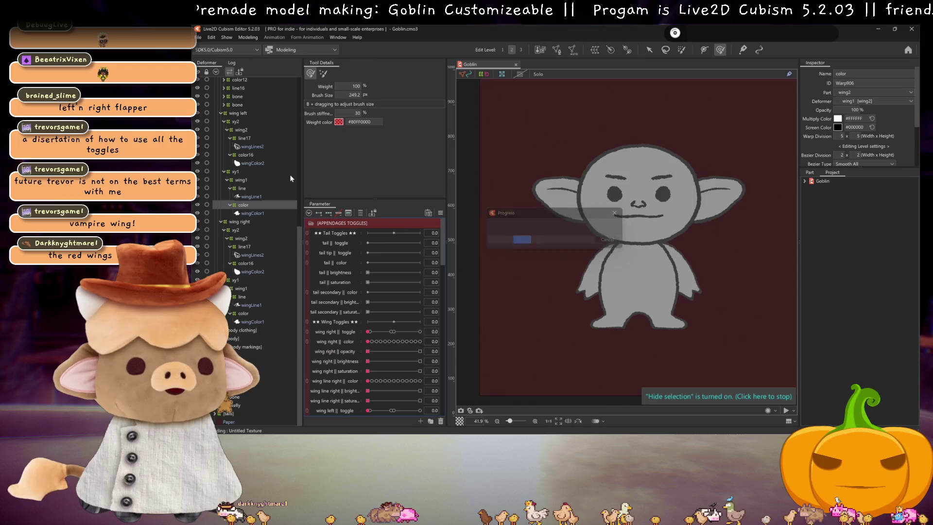
Select wing right and wing left and wrap them in a new warp deformer named 'wings'
click(221, 112)
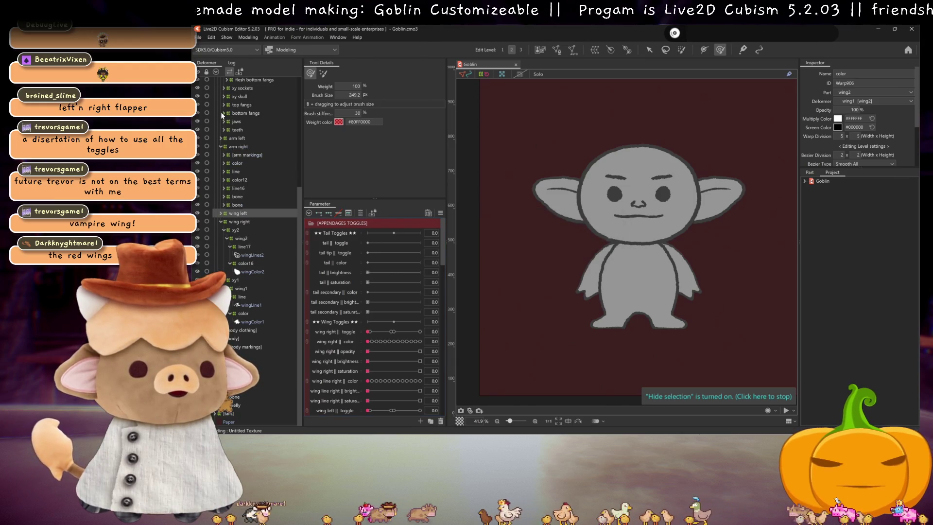
click(222, 221)
click(241, 322)
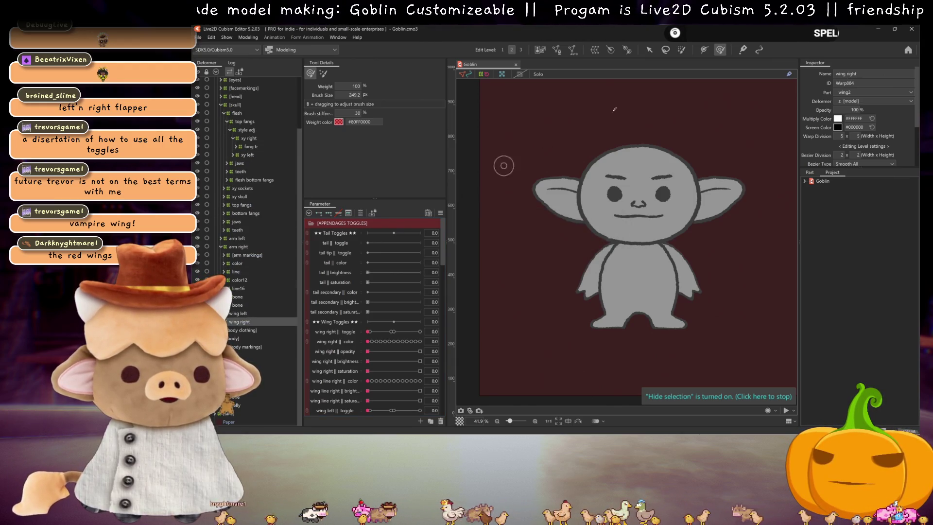
ctrl+click(238, 313)
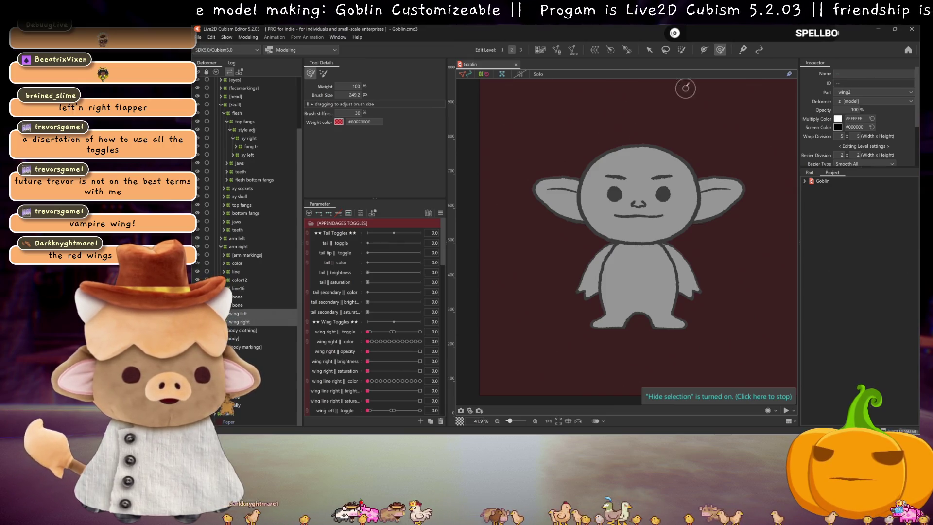
click(595, 50)
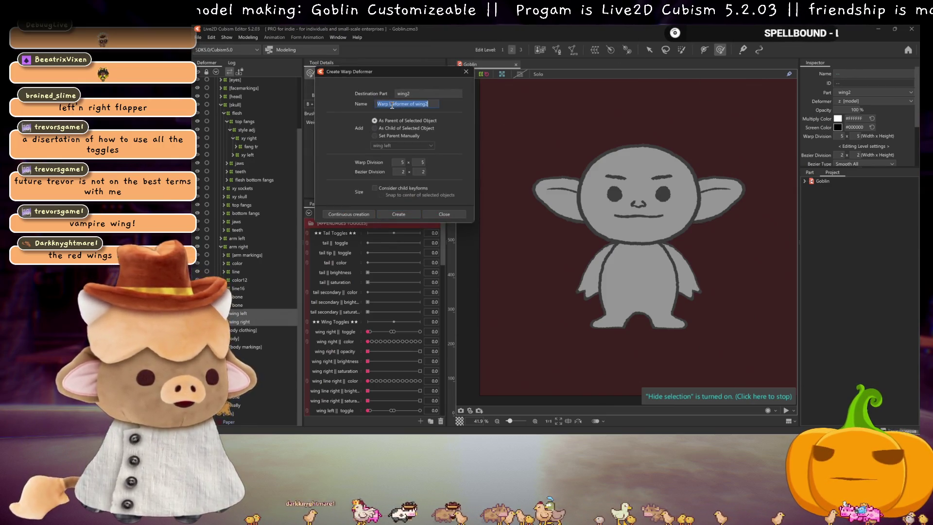
text(9wing)
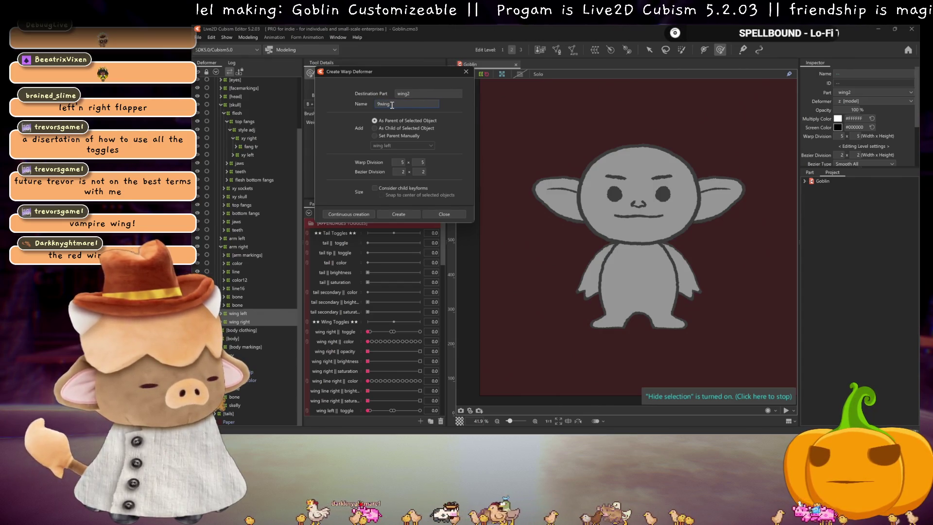
text(s)
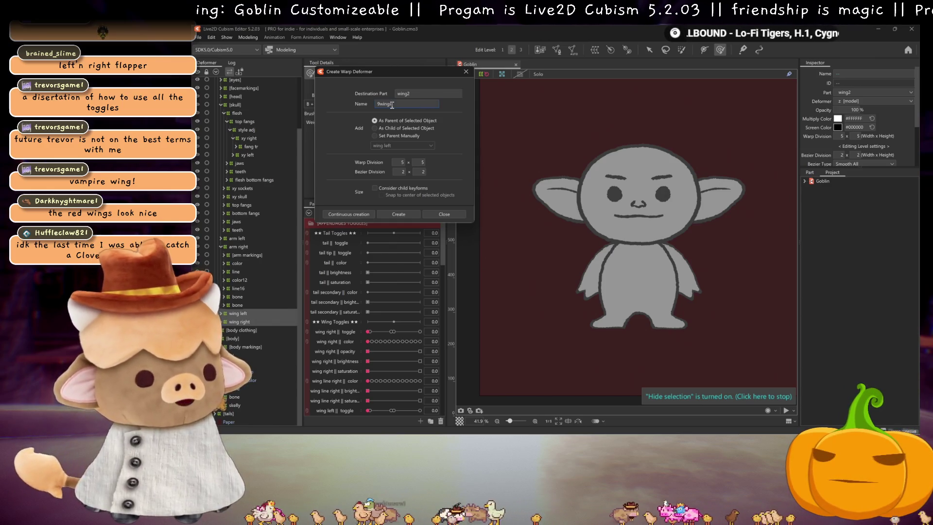
key(Home)
key(Delete)
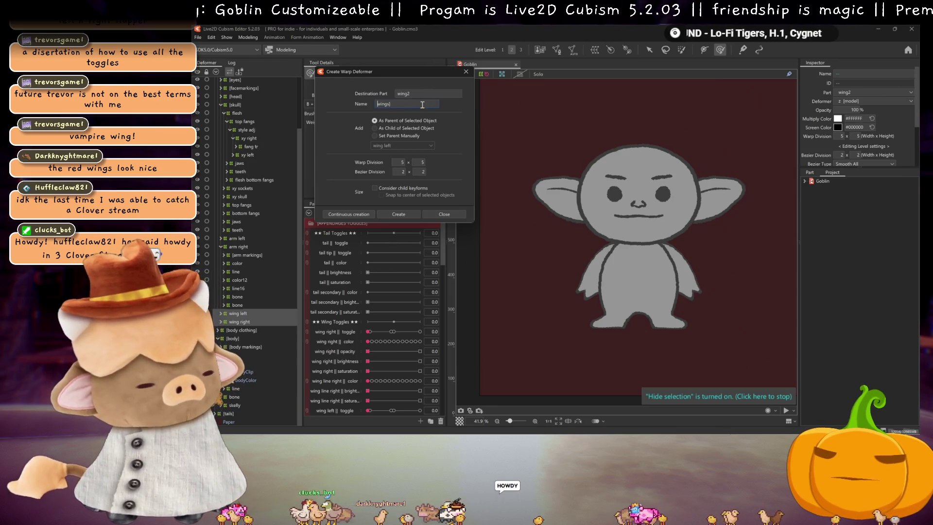
click(401, 215)
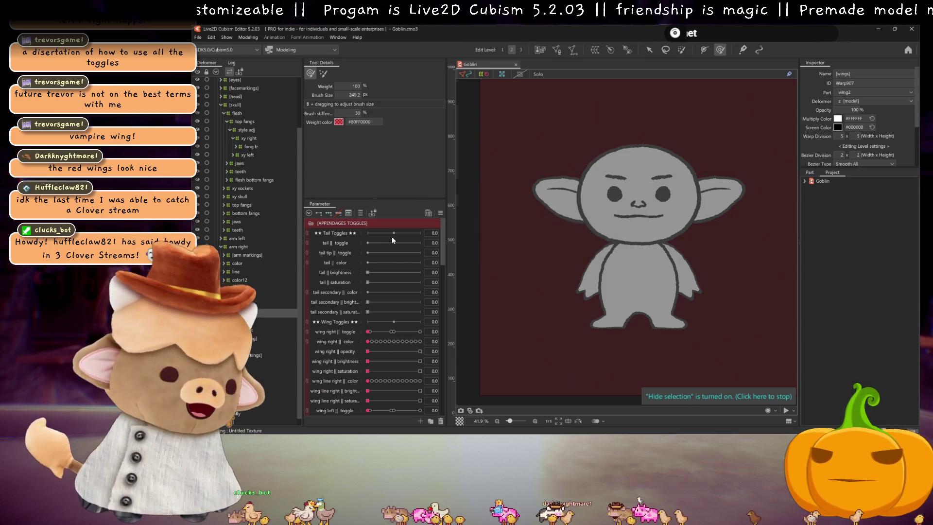
click(373, 331)
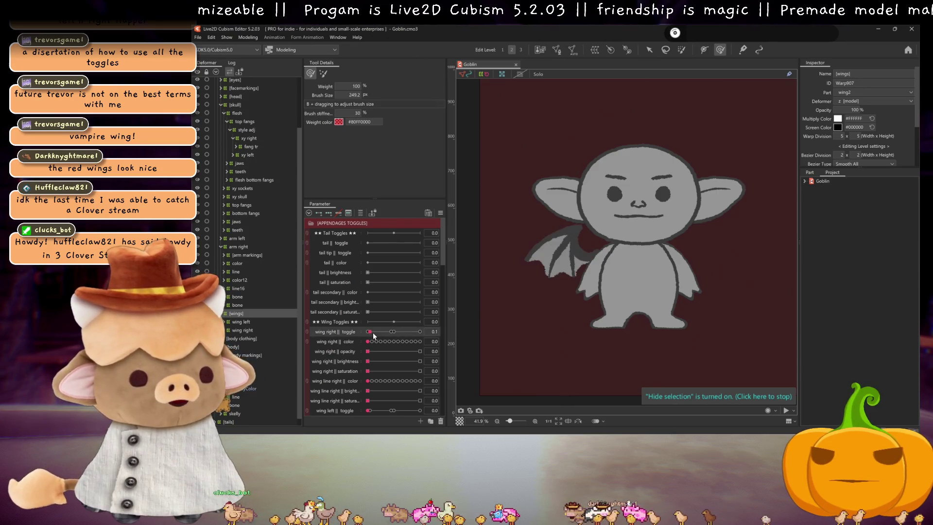
drag(374, 332, 308, 325)
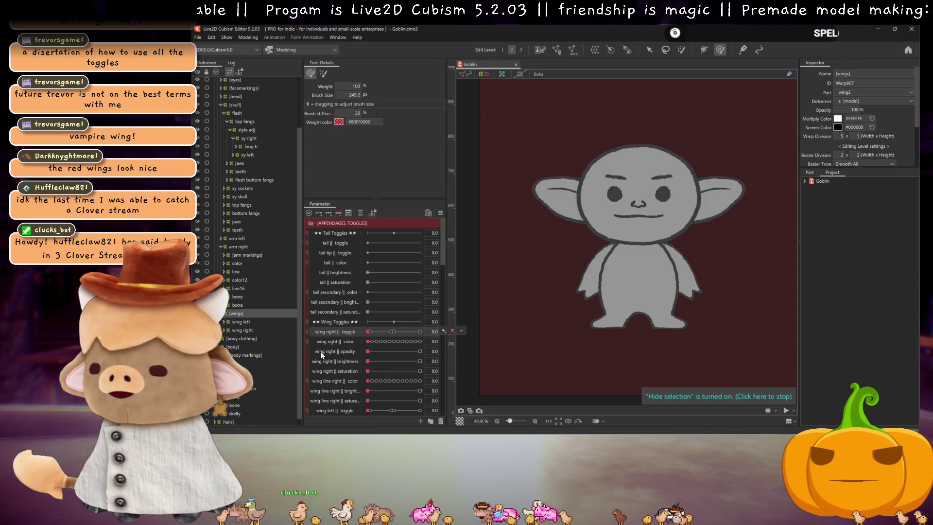
scroll(344, 370, down, 3)
scroll(343, 370, down, 3)
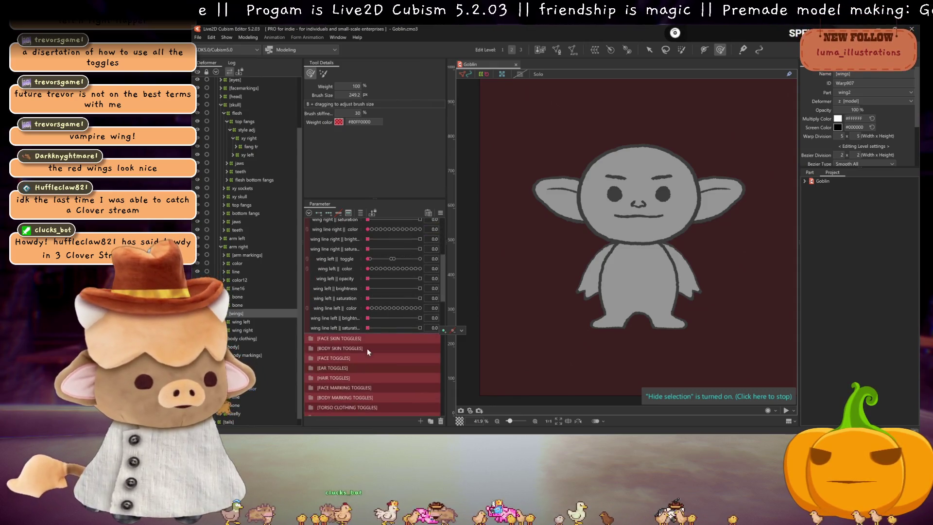
mouse_move(371, 338)
mouse_down()
mouse_move(403, 339)
mouse_move(367, 339)
mouse_move(389, 347)
mouse_up()
scroll(392, 352, up, 6)
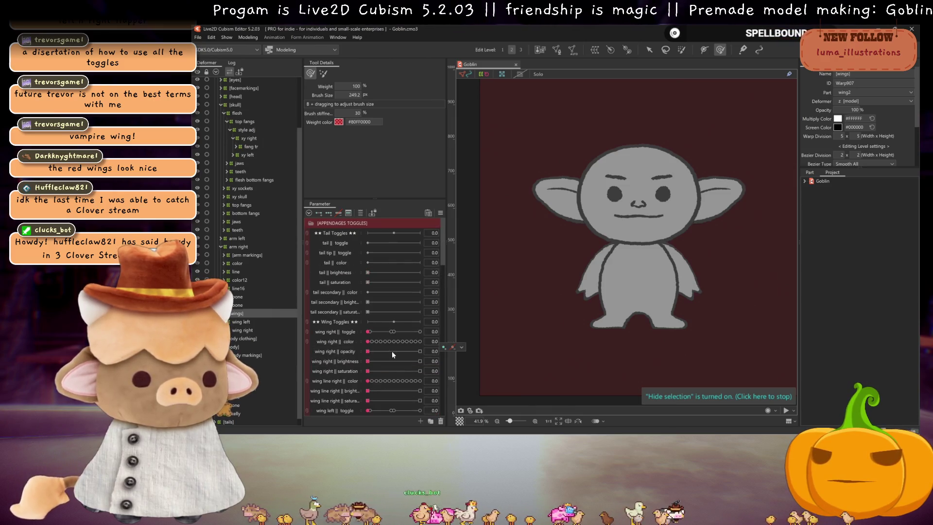
click(338, 240)
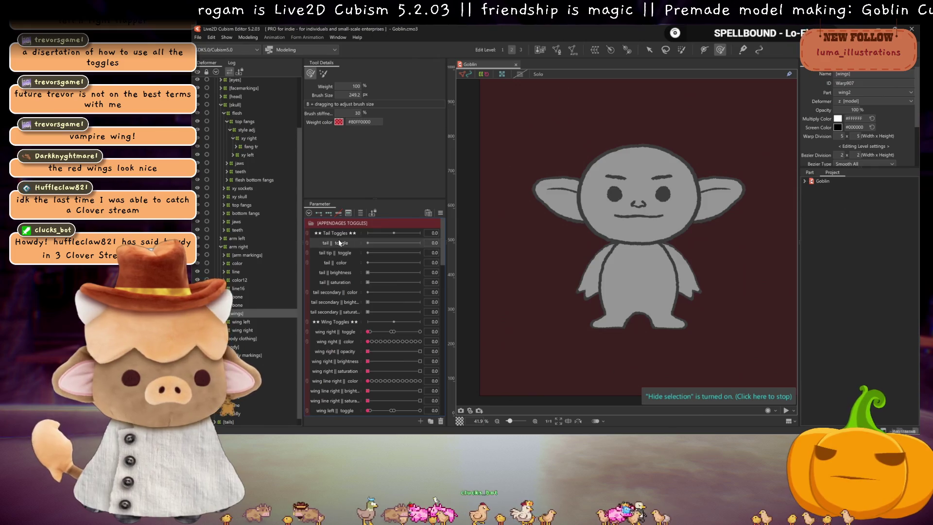
click(224, 313)
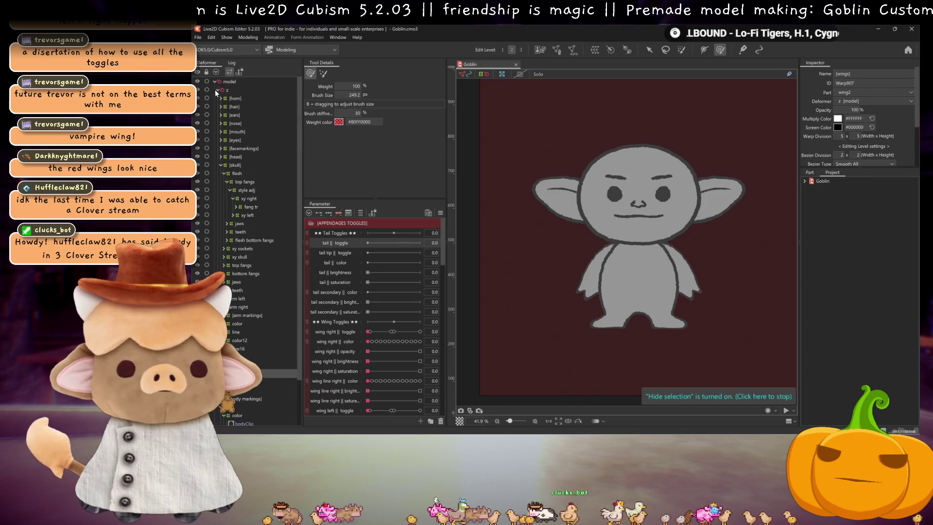
Select the [tails] deformer and set its opacity to 100
click(216, 91)
click(218, 108)
click(215, 115)
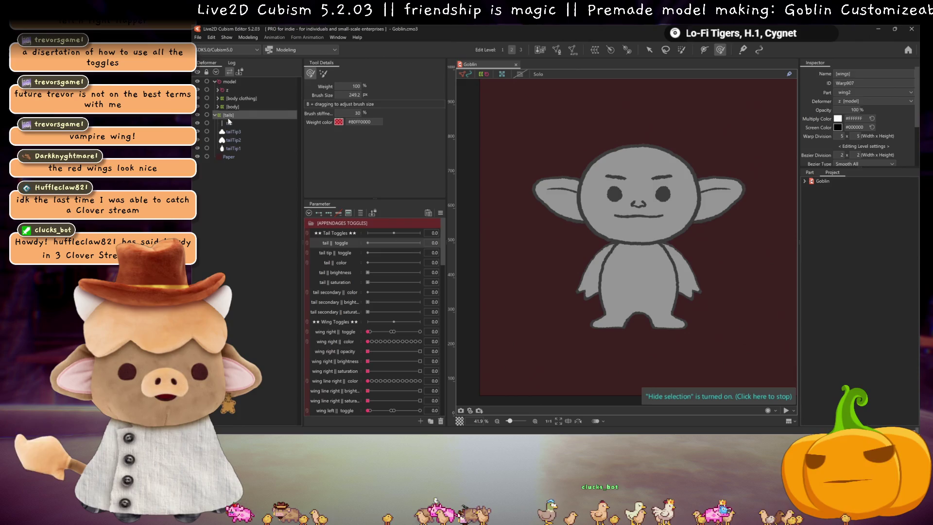
double_click(858, 110)
text(100)
key(Return)
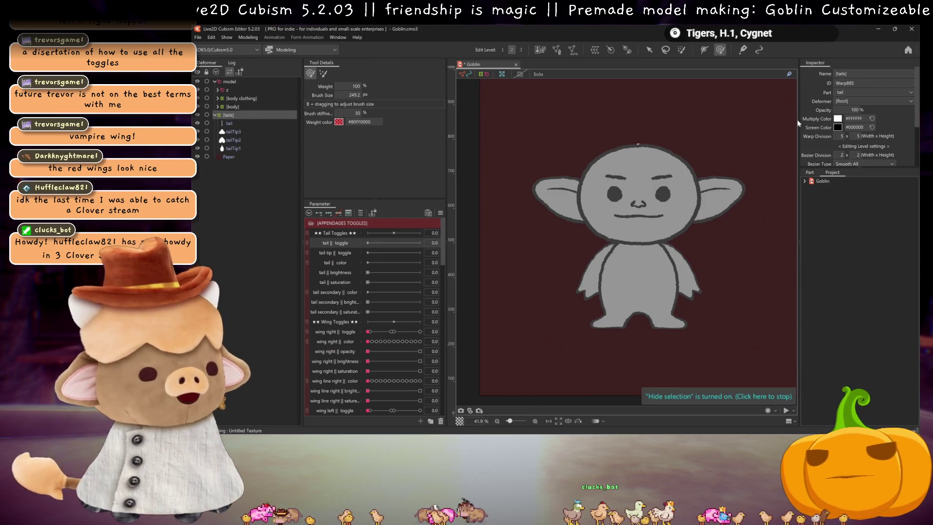
In the Part list, collapse the clips.psd, model and cuts folders
click(810, 173)
scroll(844, 225, down, 5)
scroll(844, 225, down, 10)
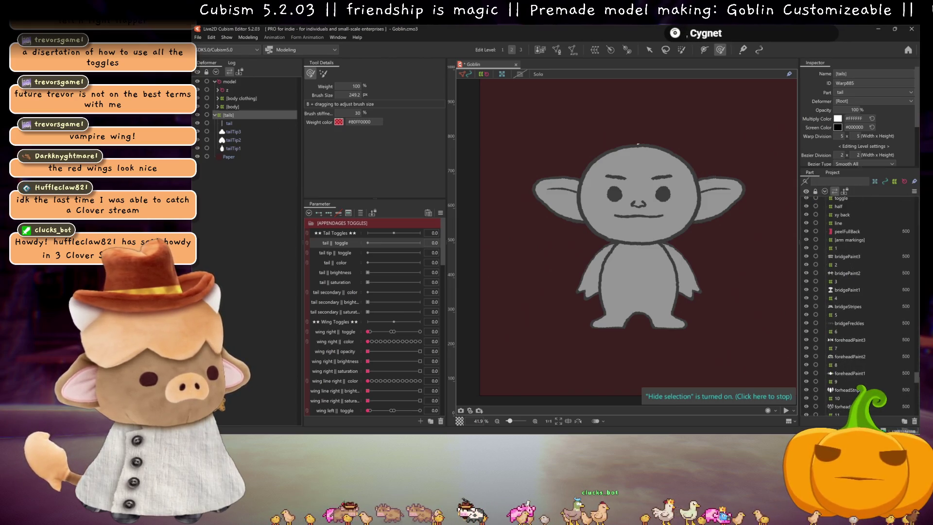
scroll(832, 209, up, 5)
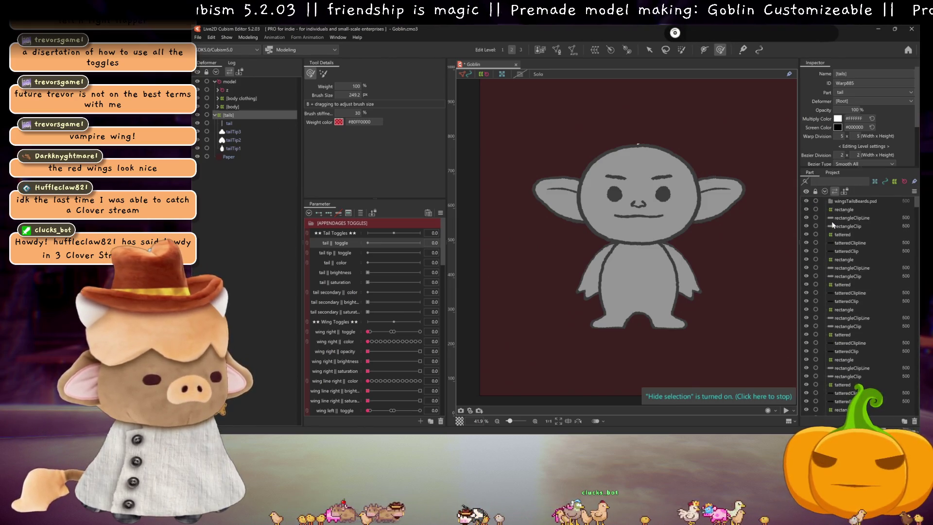
scroll(845, 265, down, 3)
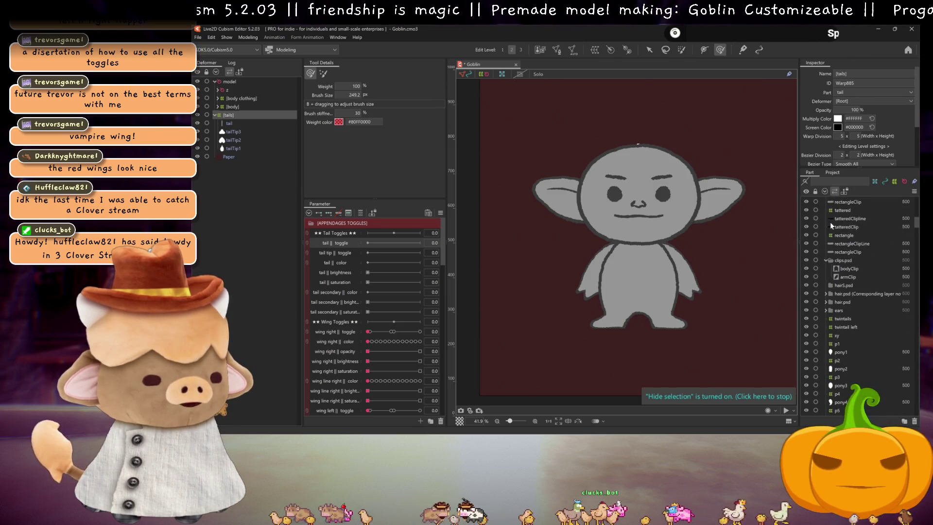
click(826, 261)
scroll(828, 294, down, 5)
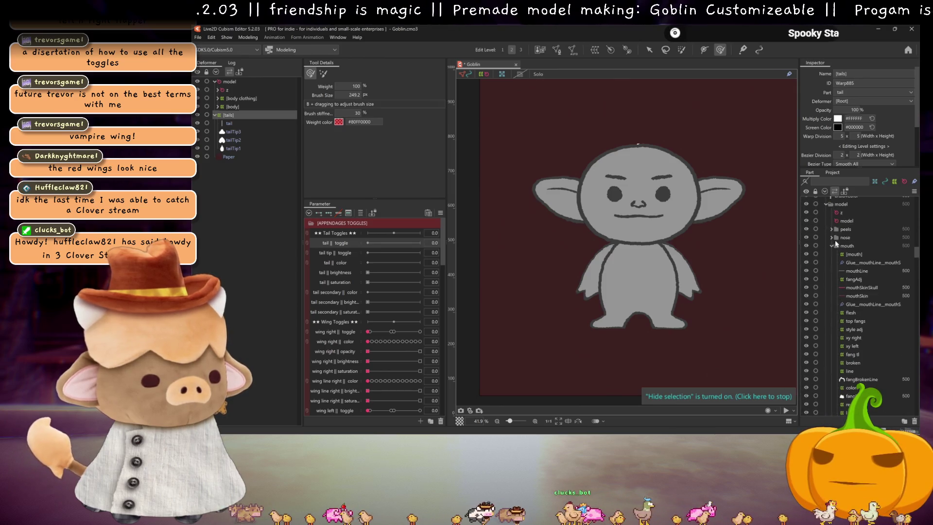
click(826, 204)
click(825, 221)
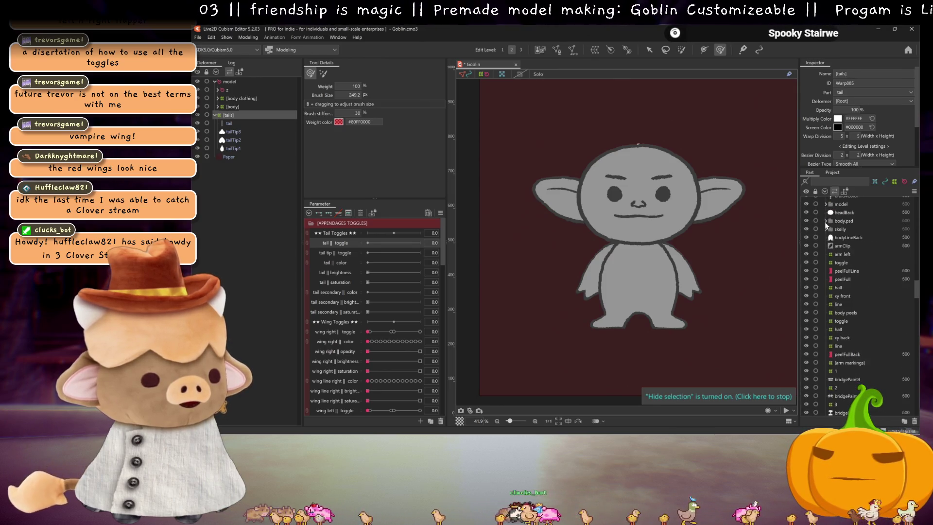
Hide the body.psd, model, skelly, headBack and bodyLineBack parts so the tail shows
click(806, 220)
click(806, 203)
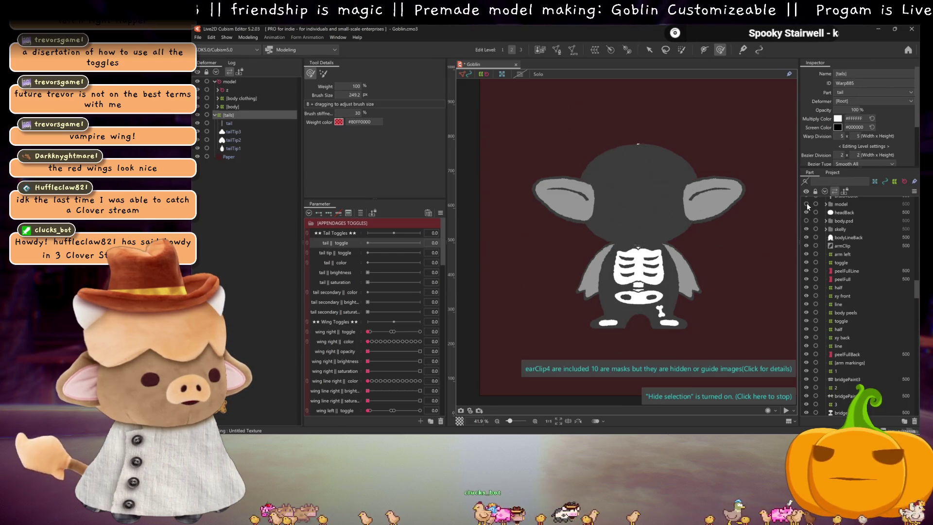
click(806, 226)
scroll(806, 224, up, 1)
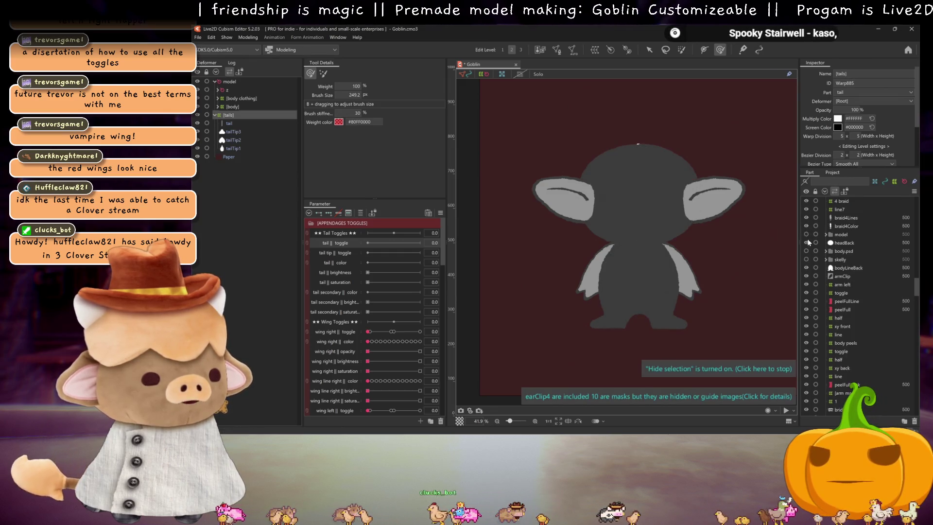
click(807, 241)
click(807, 268)
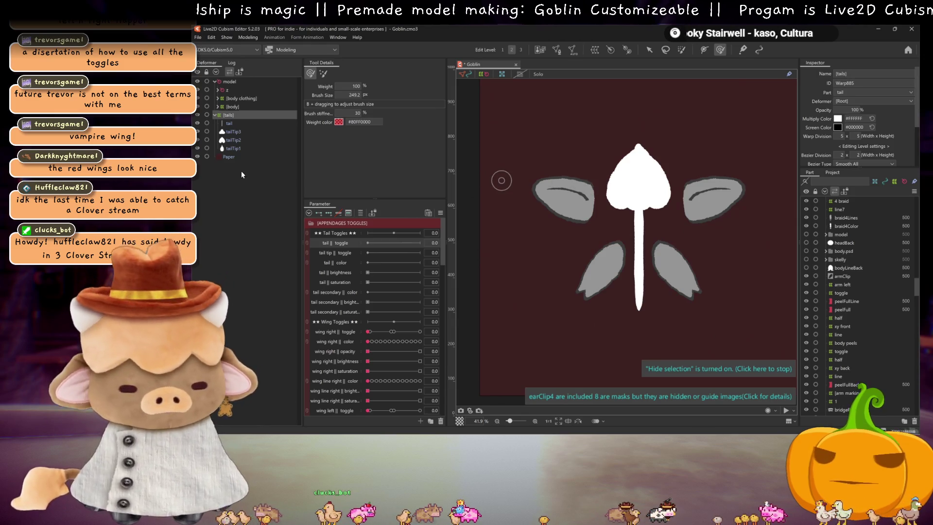
Select the tail mesh and filter the parameter list to the tail's parameters
click(244, 130)
click(239, 124)
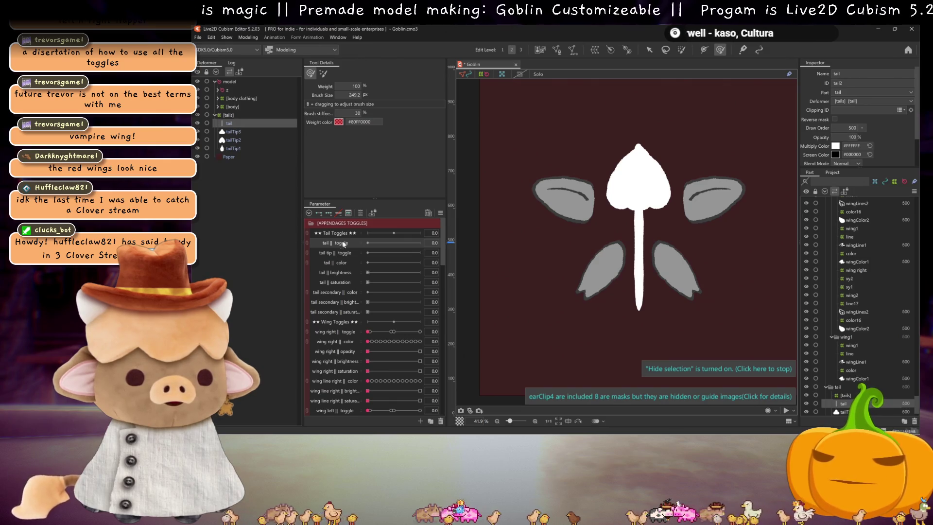
click(360, 212)
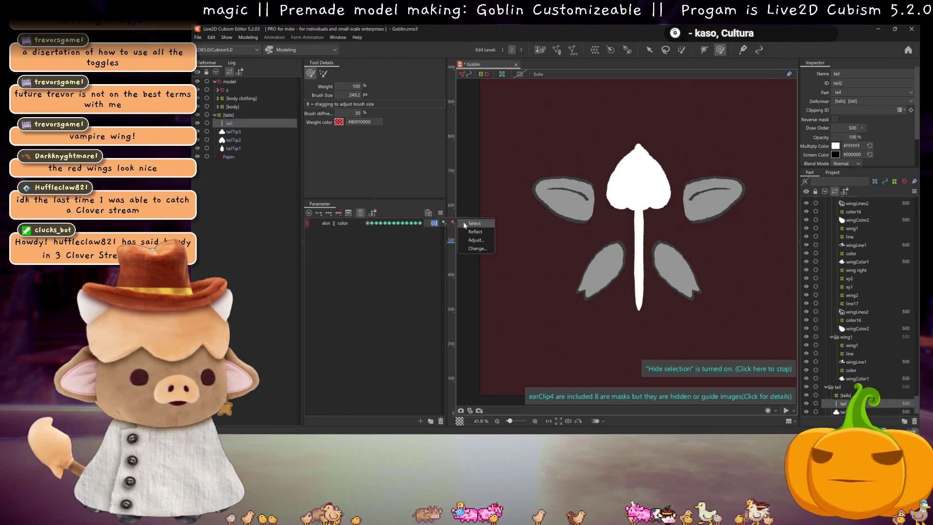
Move the tail's color keys to tail || color and the tail tips' to tail secondary || color
click(475, 249)
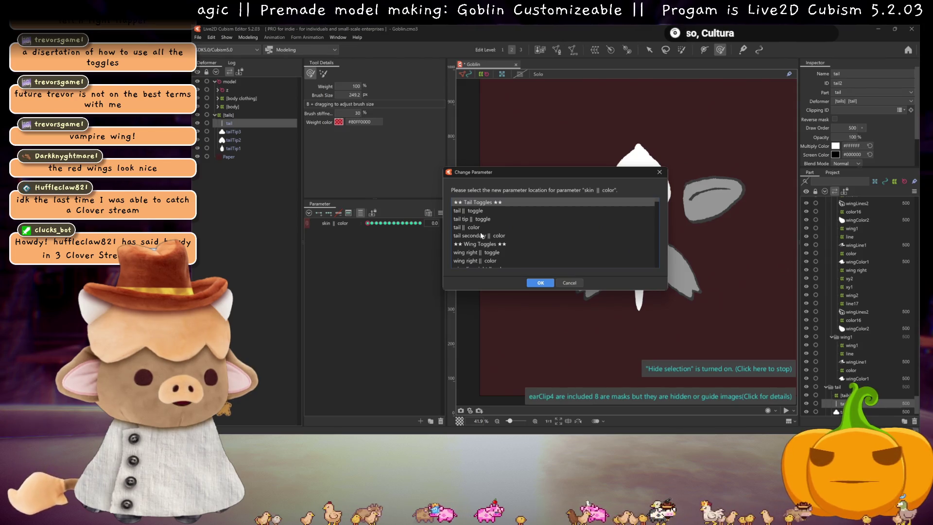
click(479, 226)
click(541, 283)
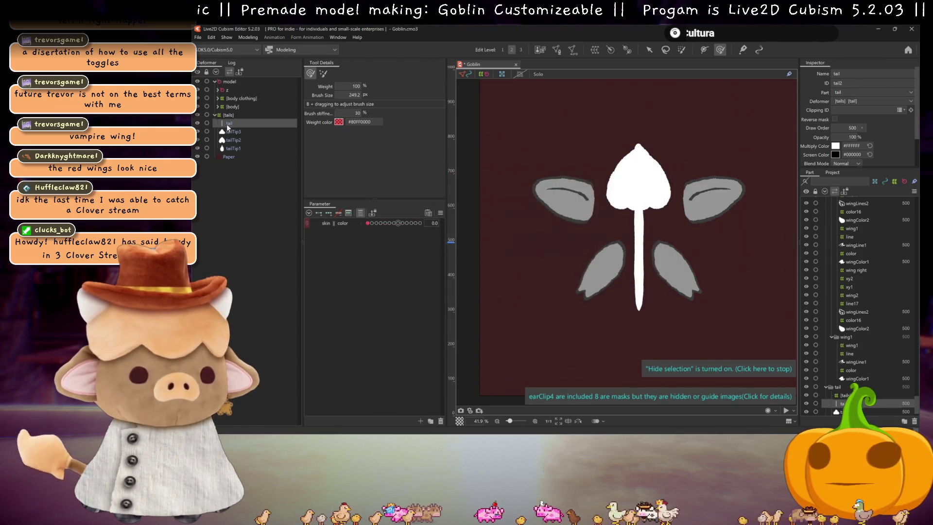
click(233, 132)
shift+click(236, 148)
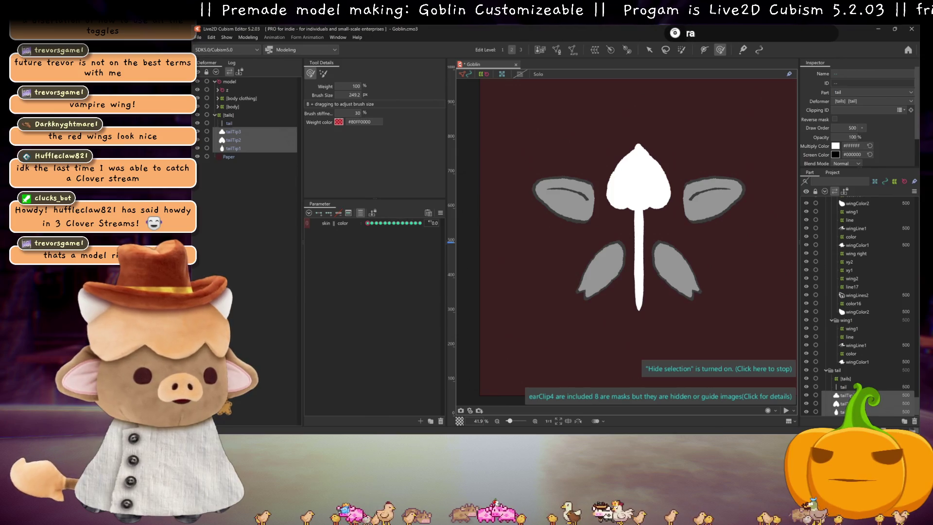
click(443, 225)
click(475, 248)
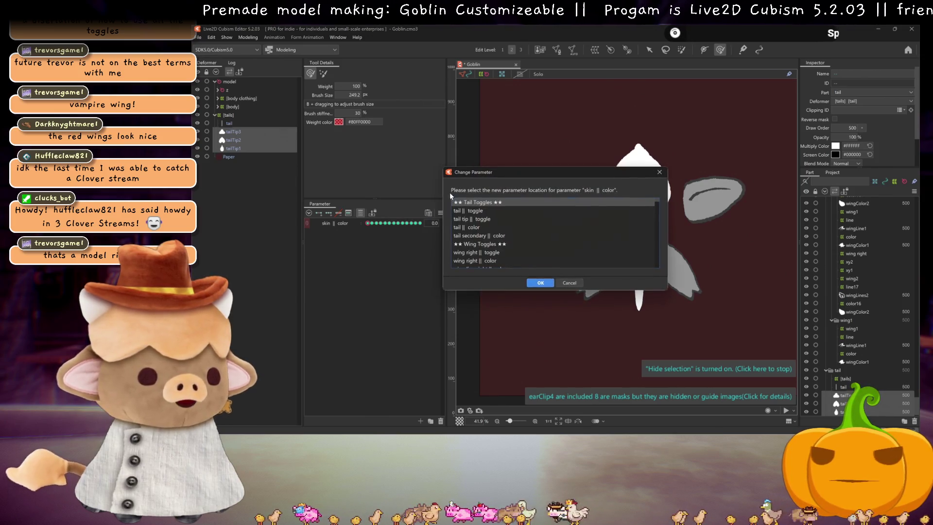
click(479, 236)
click(541, 283)
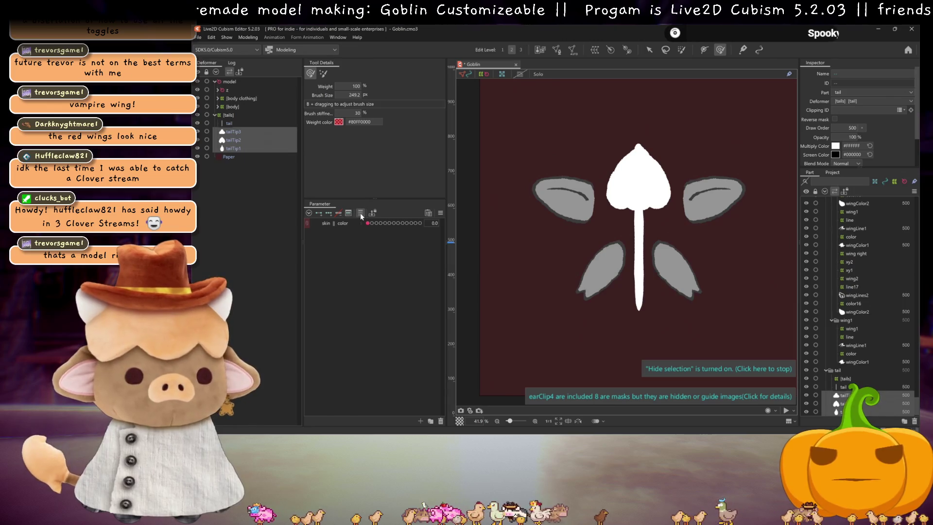
Clear the parameter filter, select the tail art mesh and open Automatic Mesh Generation
click(360, 213)
click(346, 262)
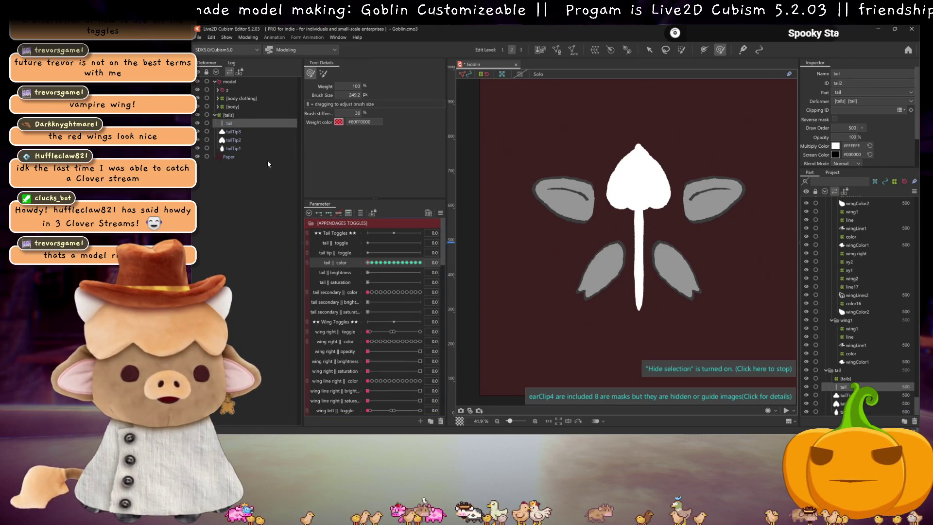
key(ctrl+shift+a)
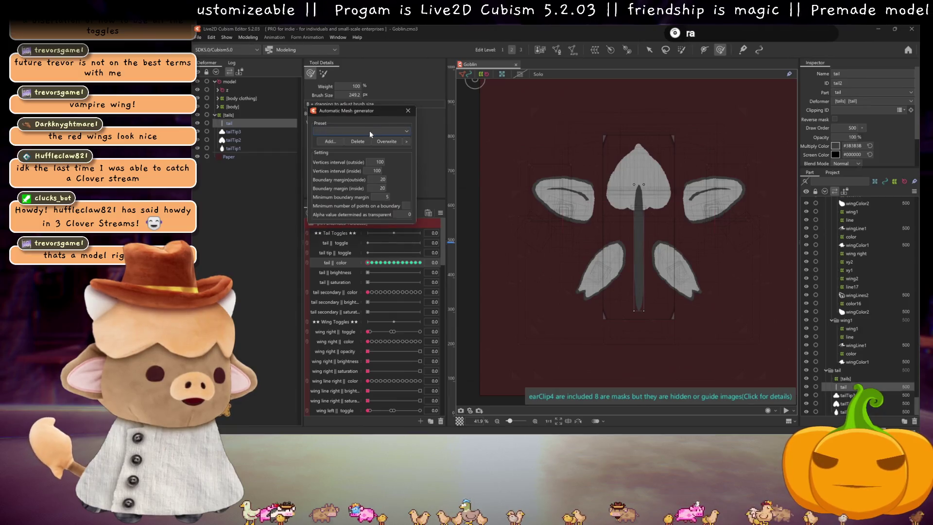
Generate the tail's mesh using the saved 'tail' preset
click(359, 132)
click(330, 165)
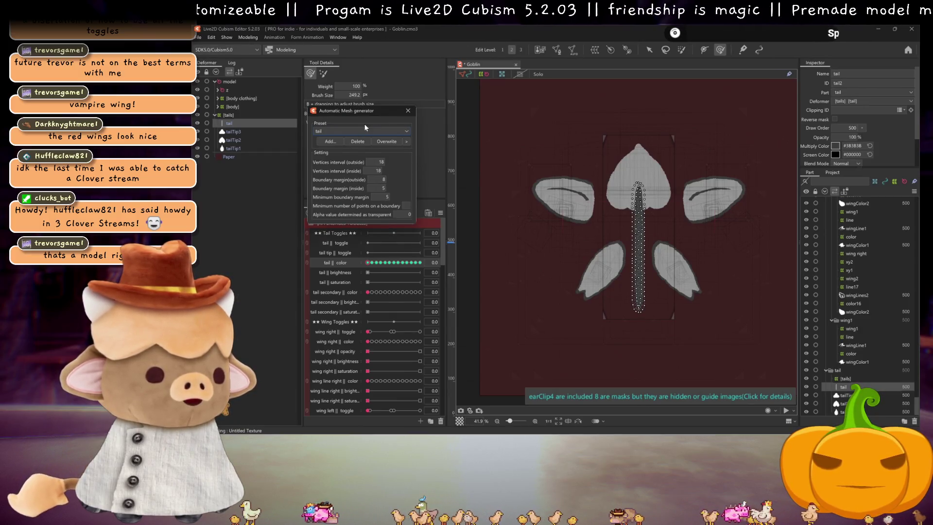
click(408, 111)
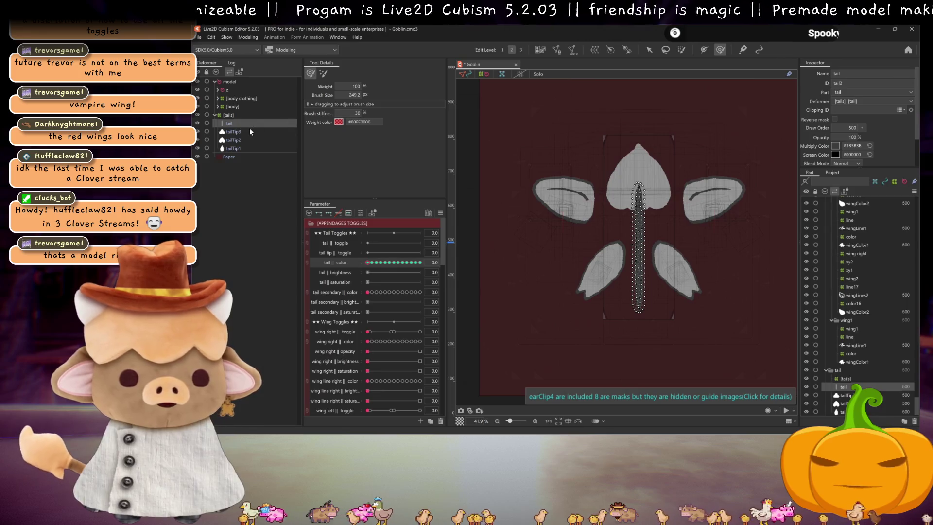
Mesh tailTip1–3 with the Standard preset and check the results on tailTip2 and tailTip3
click(233, 132)
shift+click(233, 148)
click(572, 50)
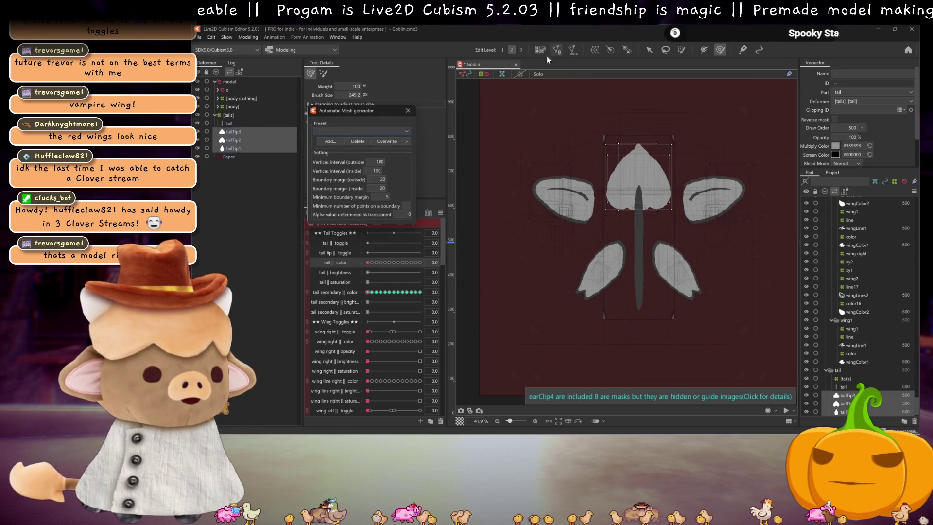
click(381, 131)
click(350, 144)
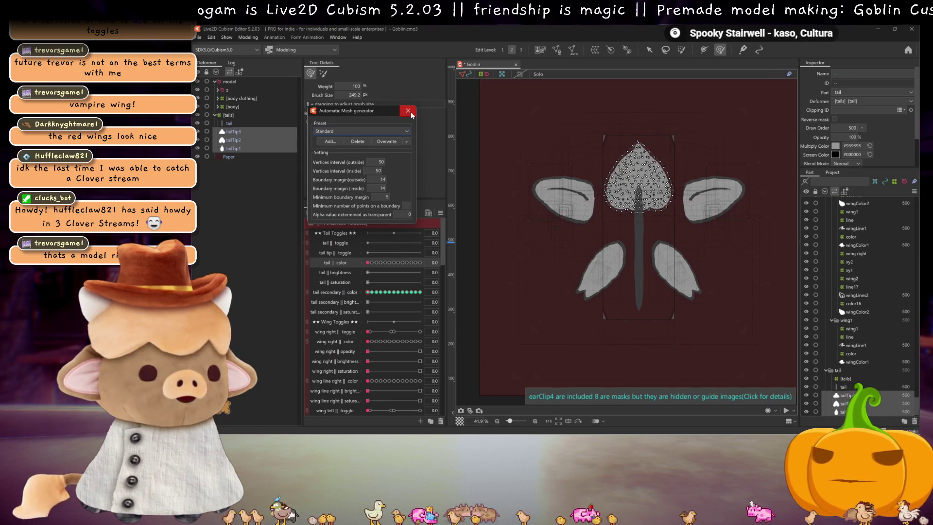
click(248, 140)
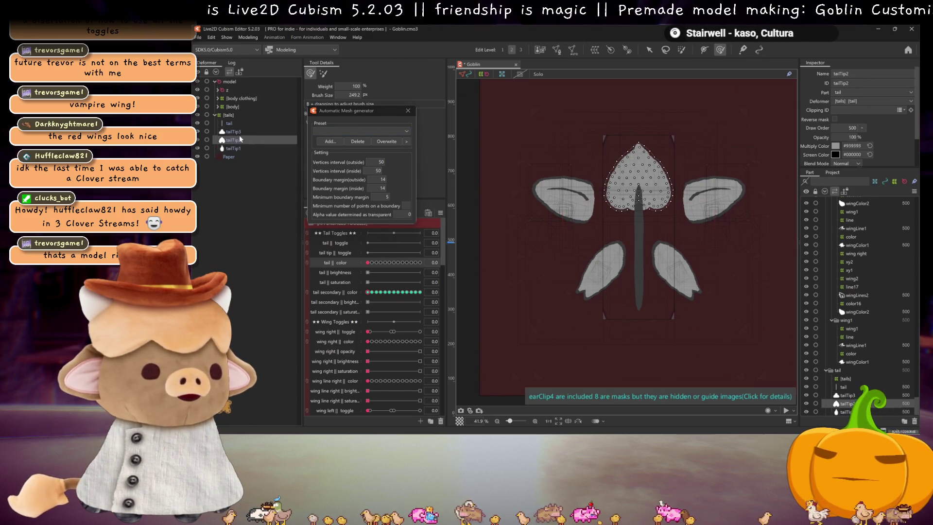
click(242, 133)
key(Escape)
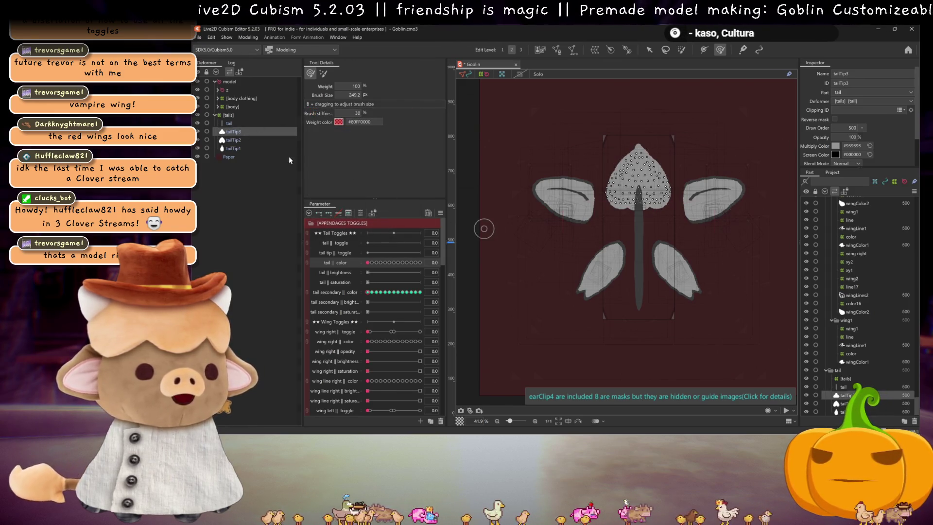
Expand body, bone, skelly and spine in the Deformer tree down to the last neckBoneColor
click(218, 108)
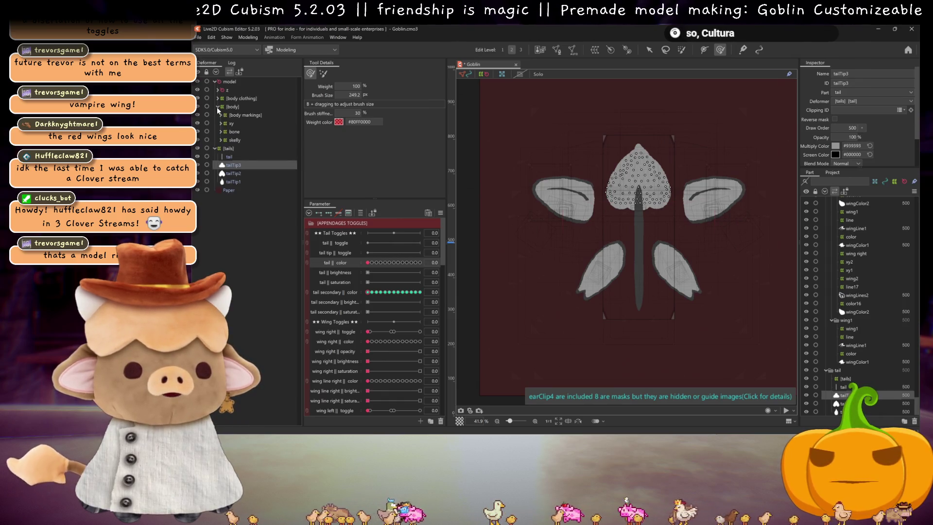
click(221, 131)
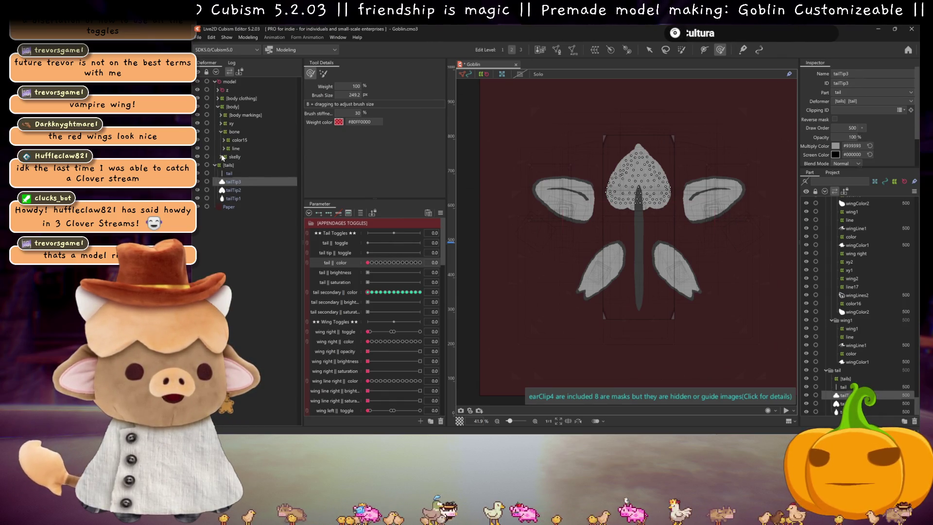
click(221, 156)
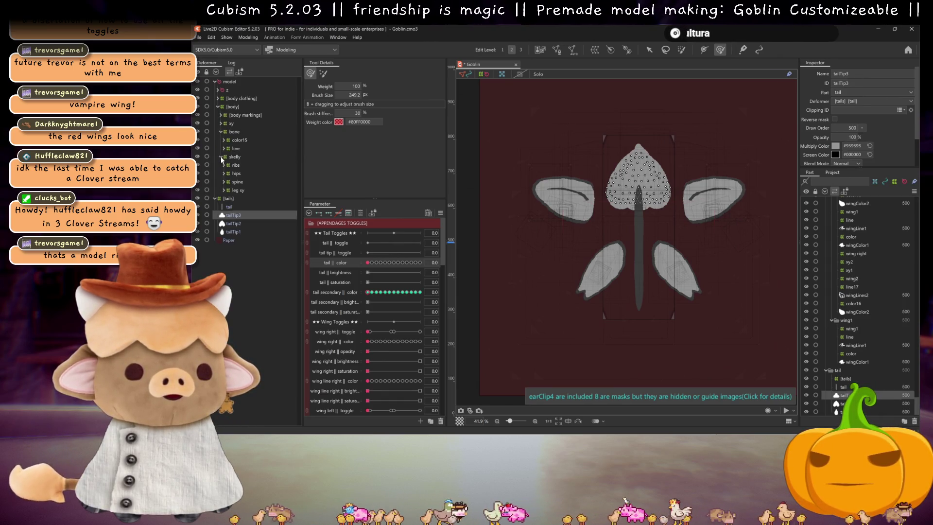
click(225, 182)
click(229, 182)
click(226, 191)
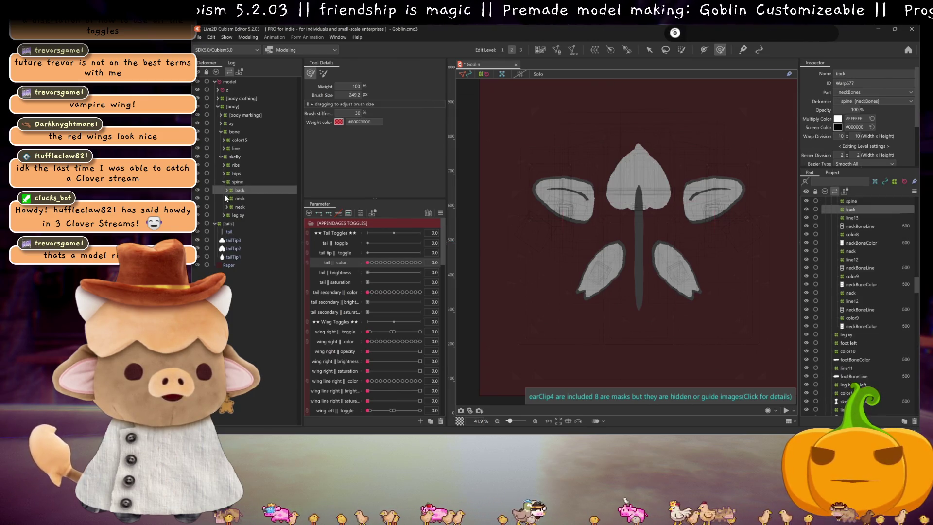
click(227, 190)
click(232, 207)
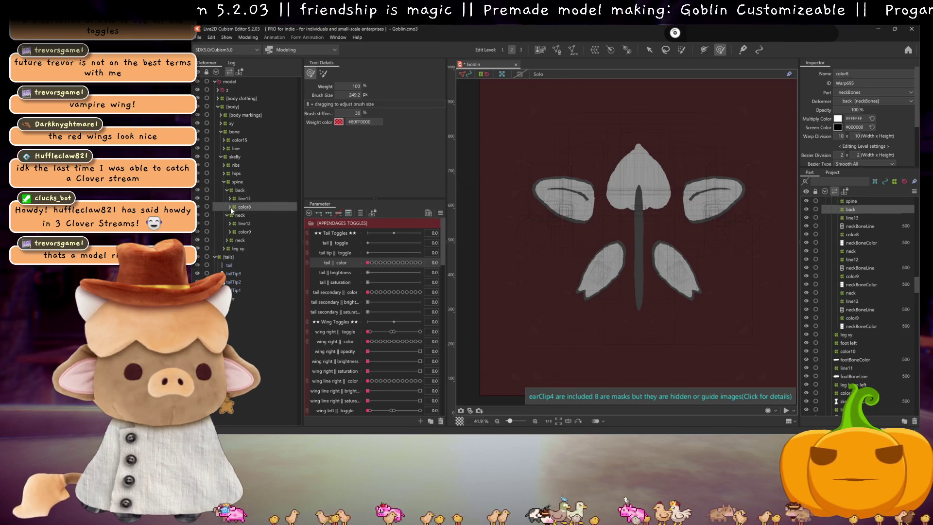
click(227, 216)
click(229, 215)
click(230, 240)
click(230, 256)
click(227, 274)
click(229, 282)
click(229, 298)
click(244, 307)
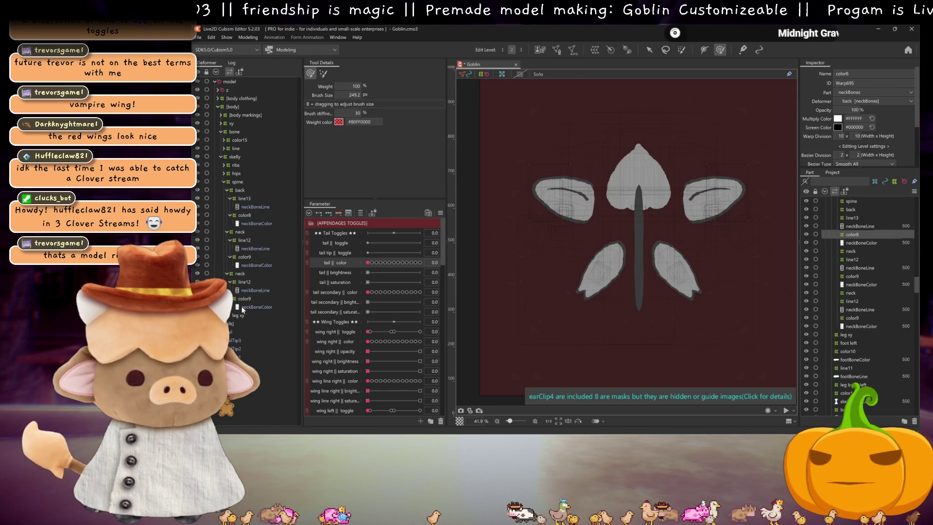
Select spine through the last neckBoneColor, paste a duplicate, and drag it into the tails deformer
click(236, 183)
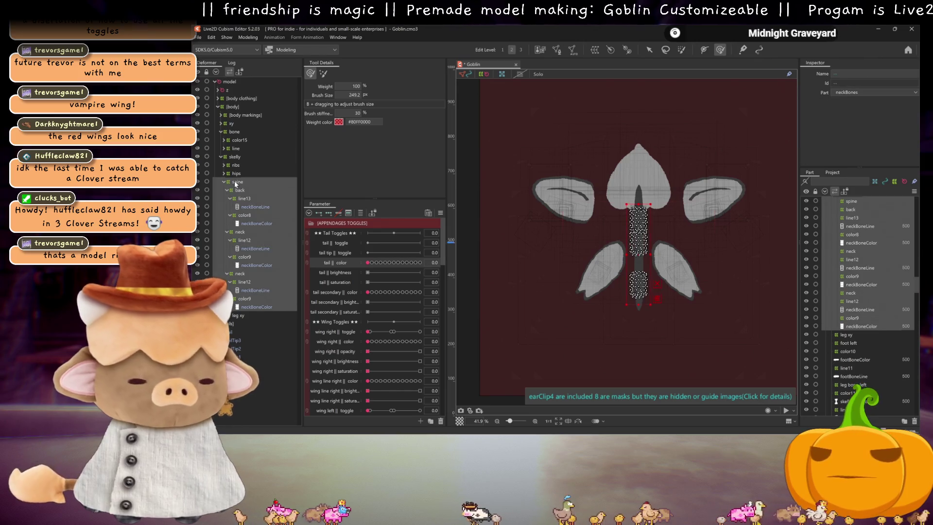
key(ctrl+v)
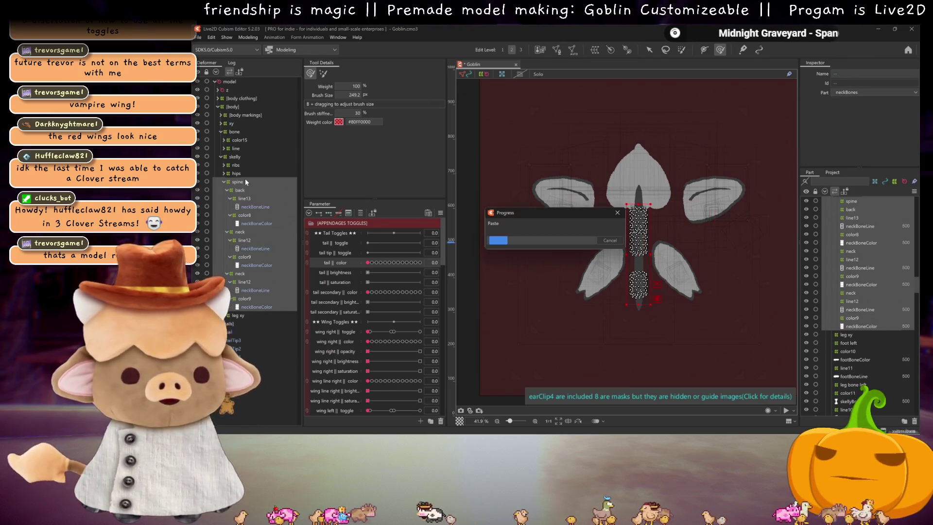
drag(227, 183, 236, 246)
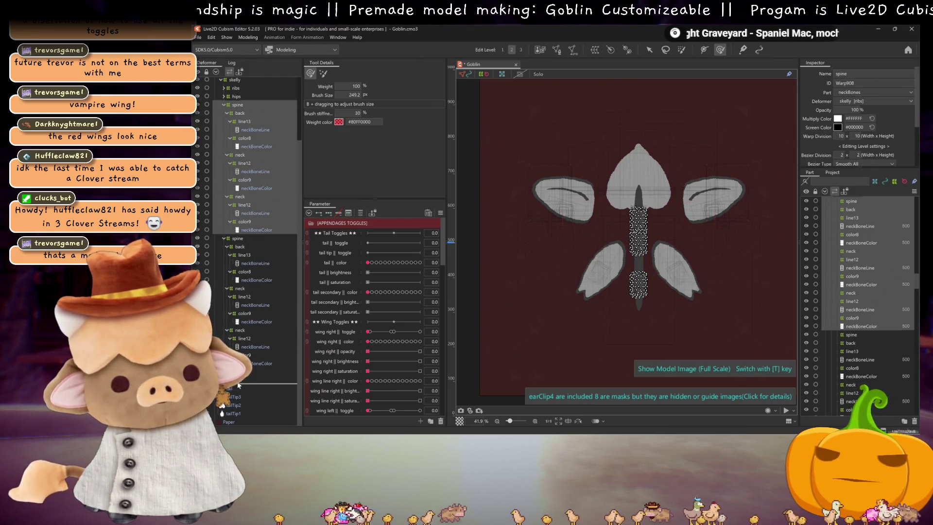
drag(238, 385, 238, 387)
scroll(238, 243, up, 3)
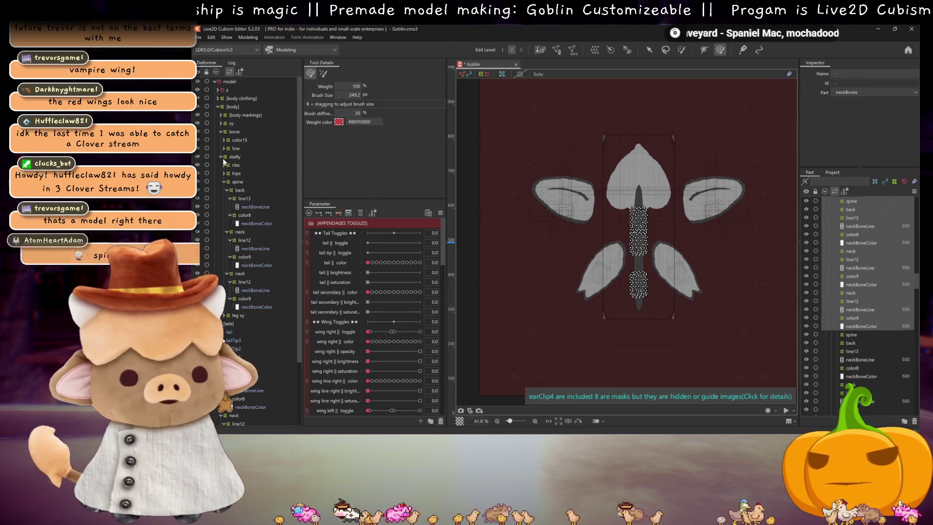
click(221, 157)
drag(862, 206, 860, 288)
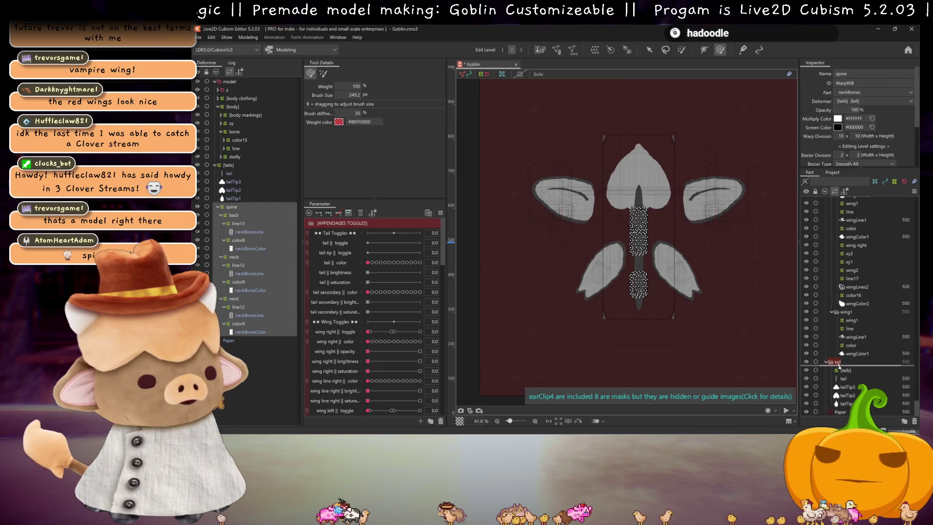
Move the copied spine part into the tail part and select the copied spine deformer
drag(837, 362, 836, 363)
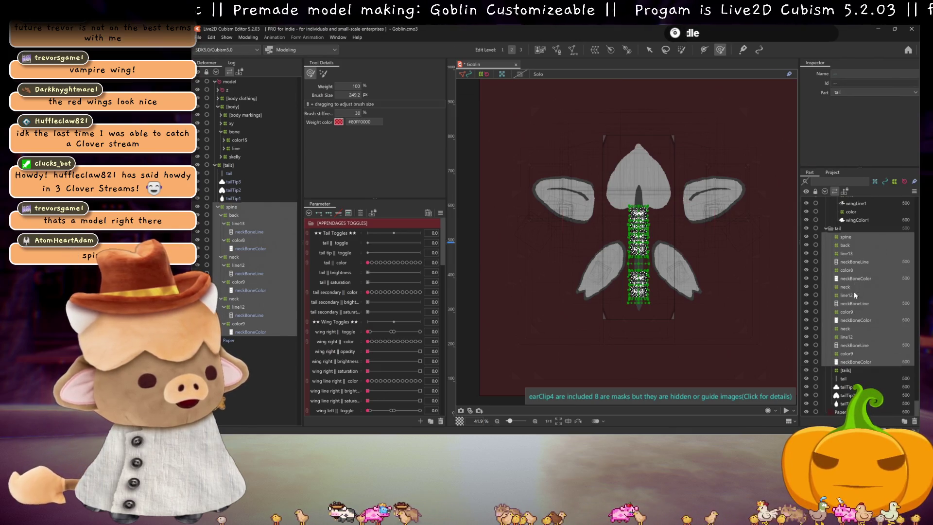
key(ctrl+h)
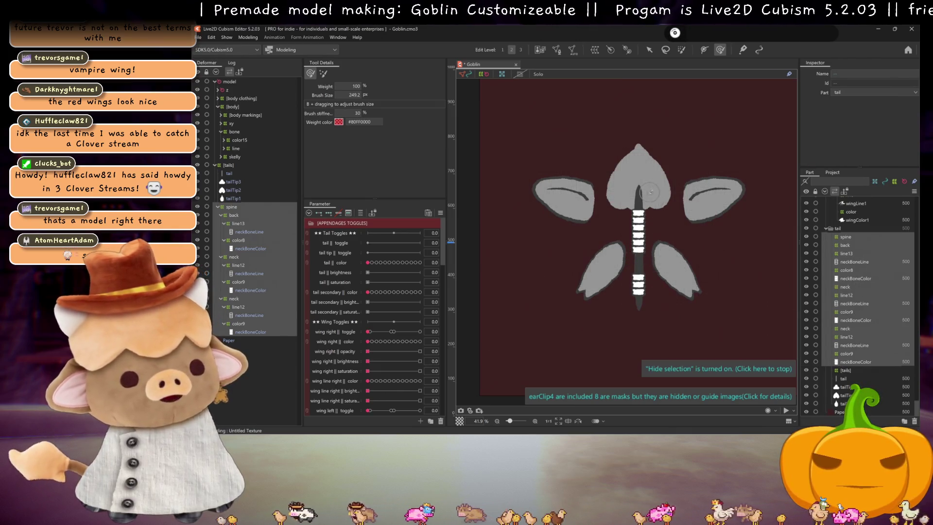
scroll(651, 257, up, 3)
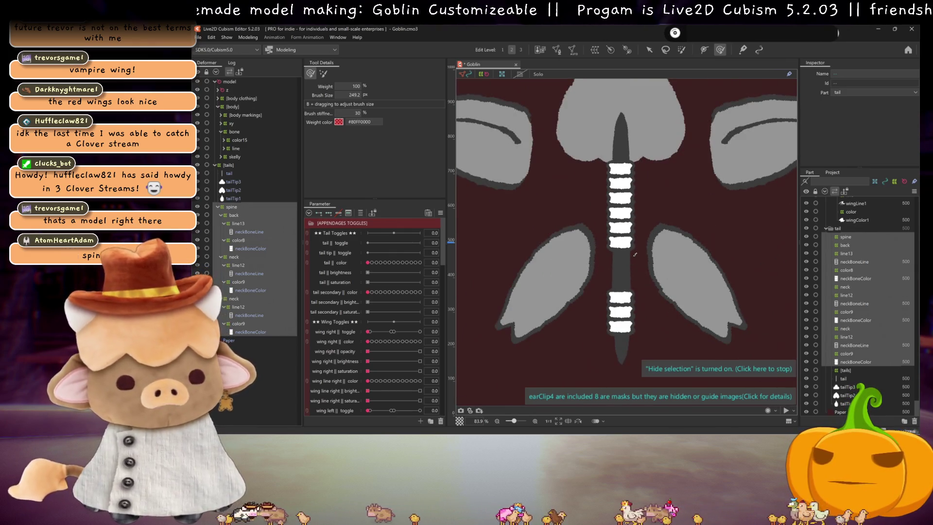
click(253, 208)
click(359, 214)
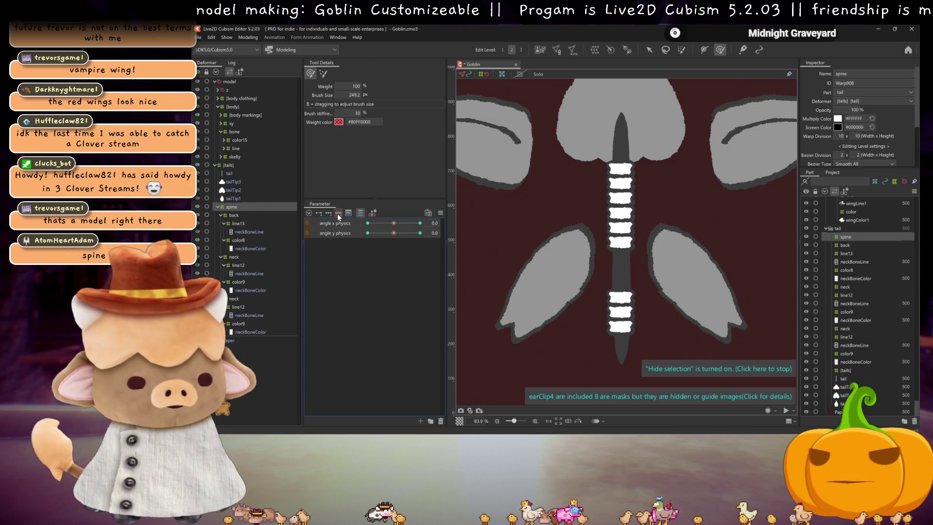
click(360, 214)
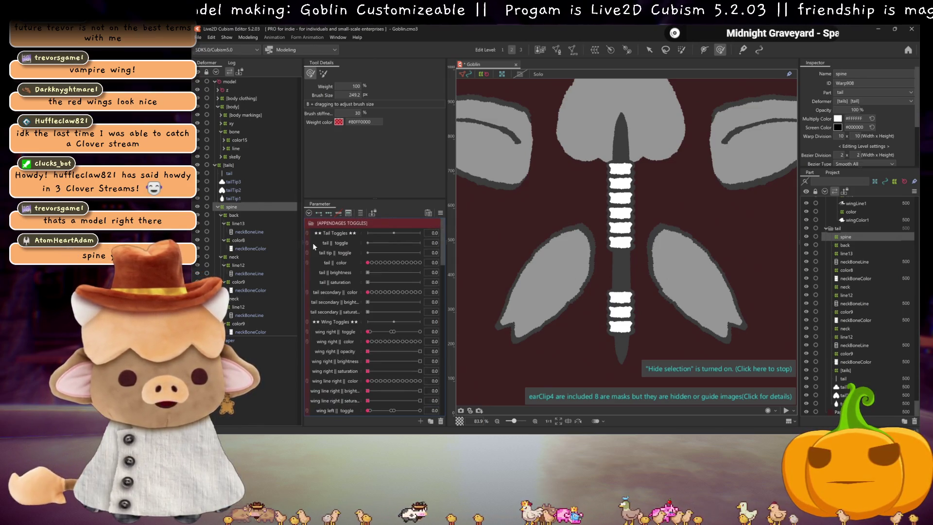
Narrow the copied spine warp deformer slightly by dragging its right edge inward
click(263, 208)
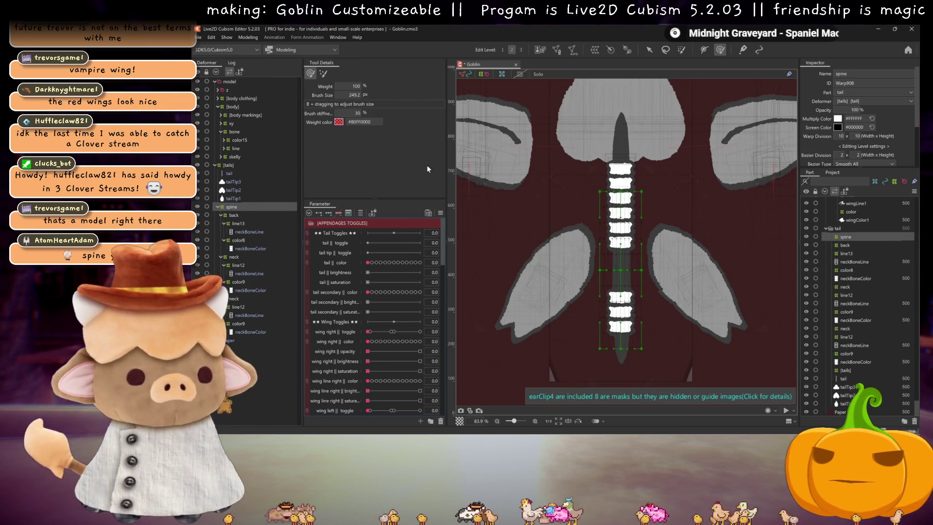
click(649, 49)
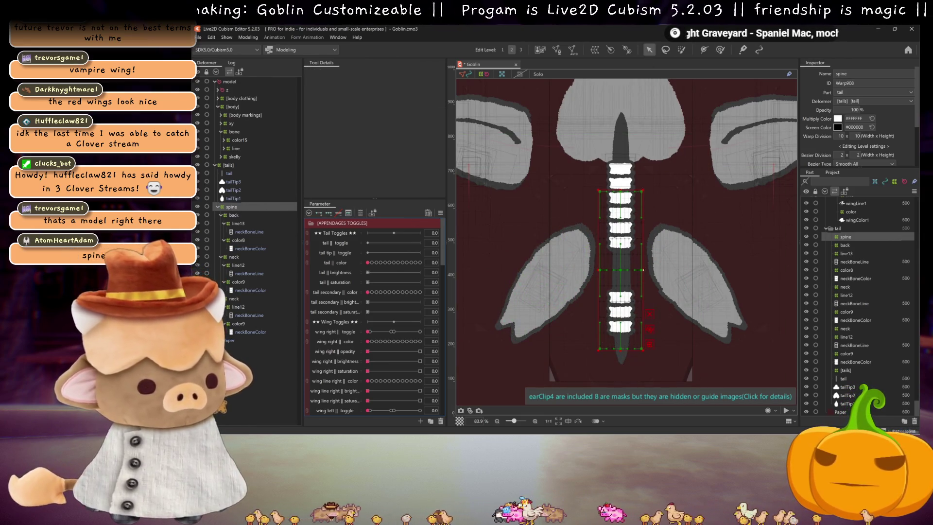
drag(642, 270, 638, 270)
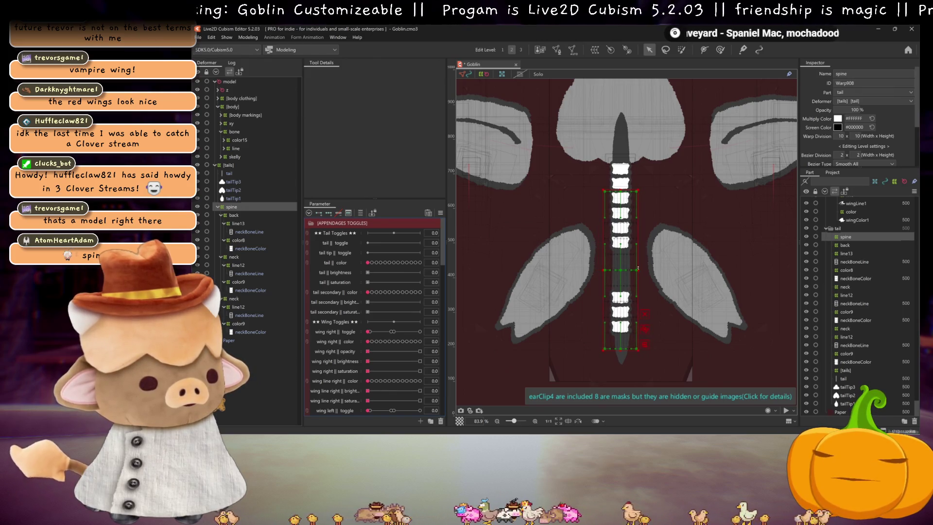
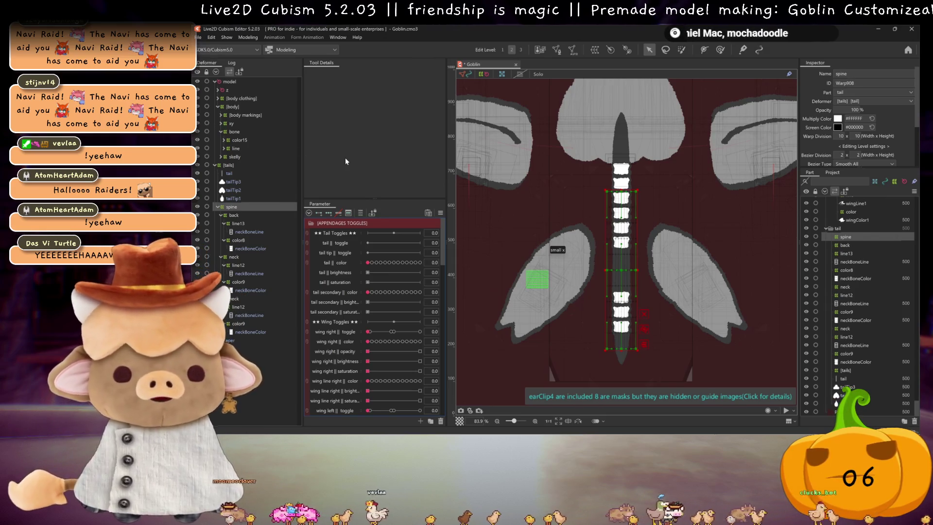
Save the model and make the bodyLineBack outline part visible
key(ctrl+s)
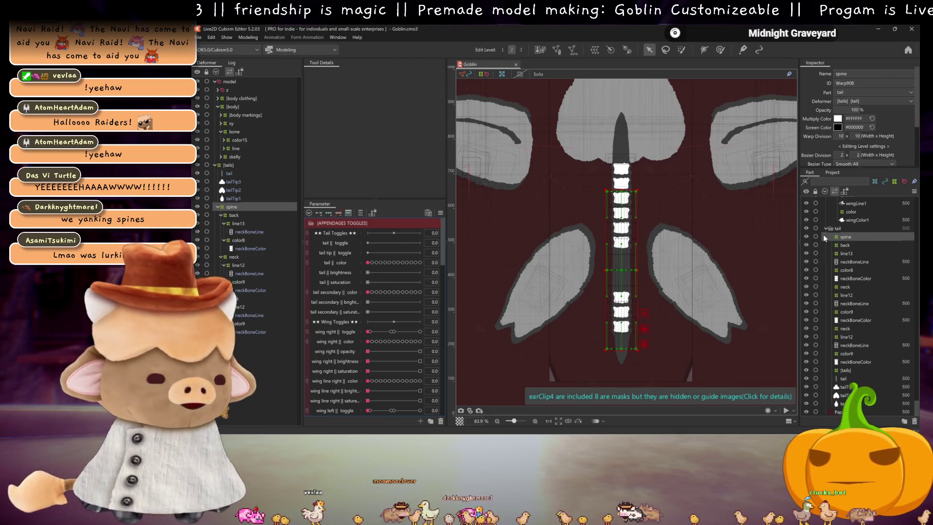
scroll(826, 229, up, 8)
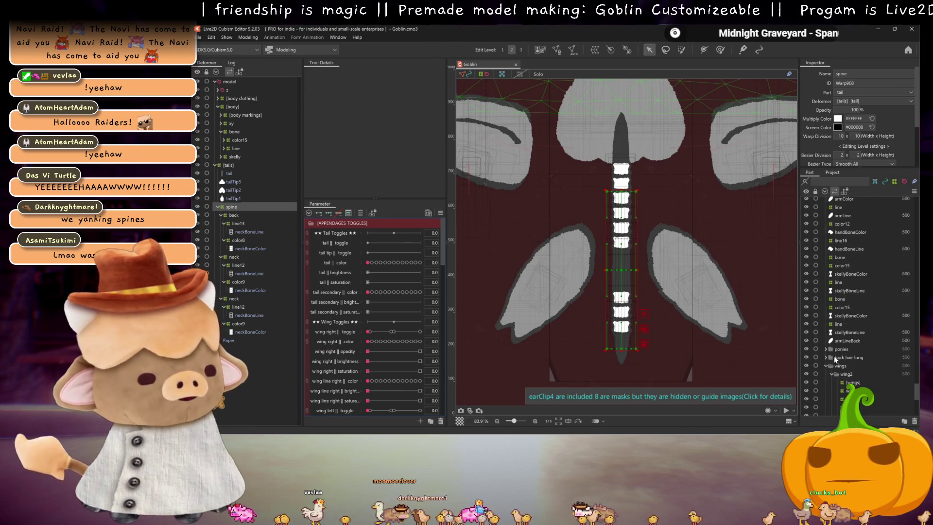
scroll(821, 340, up, 7)
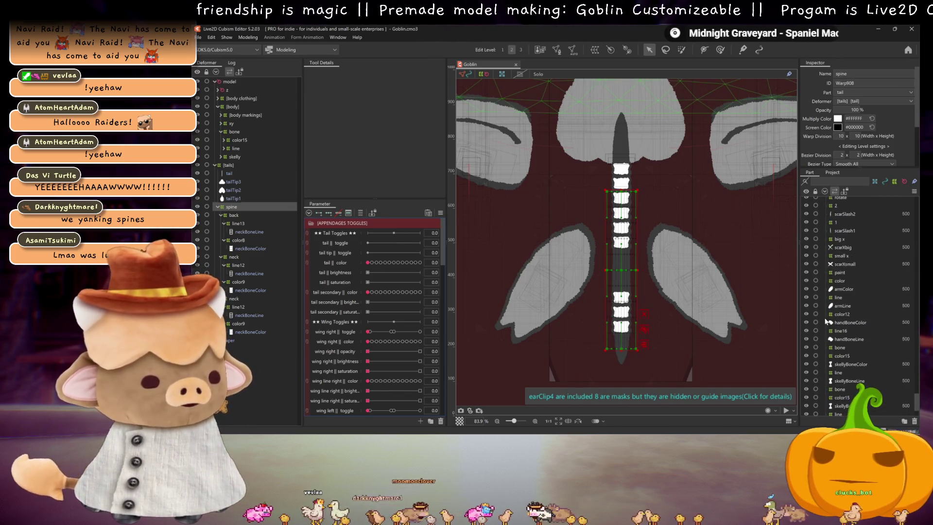
scroll(812, 292, up, 8)
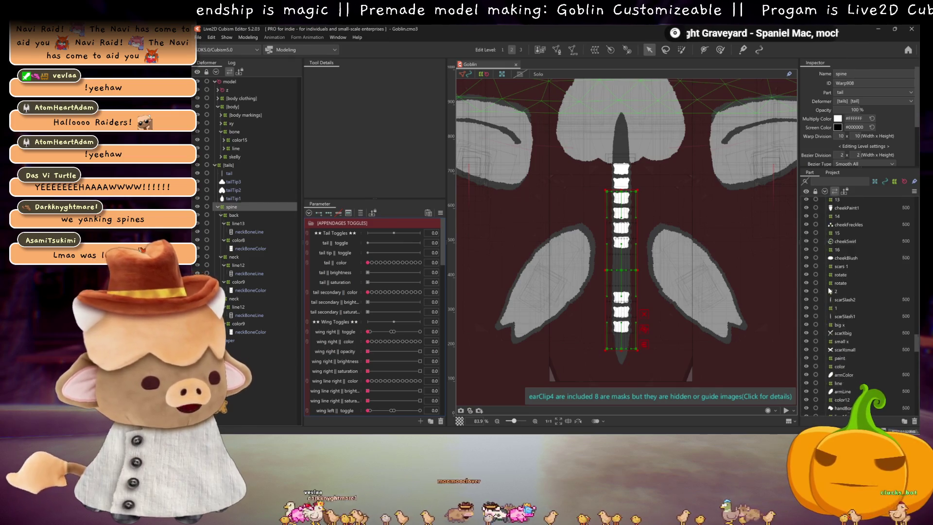
scroll(829, 284, up, 5)
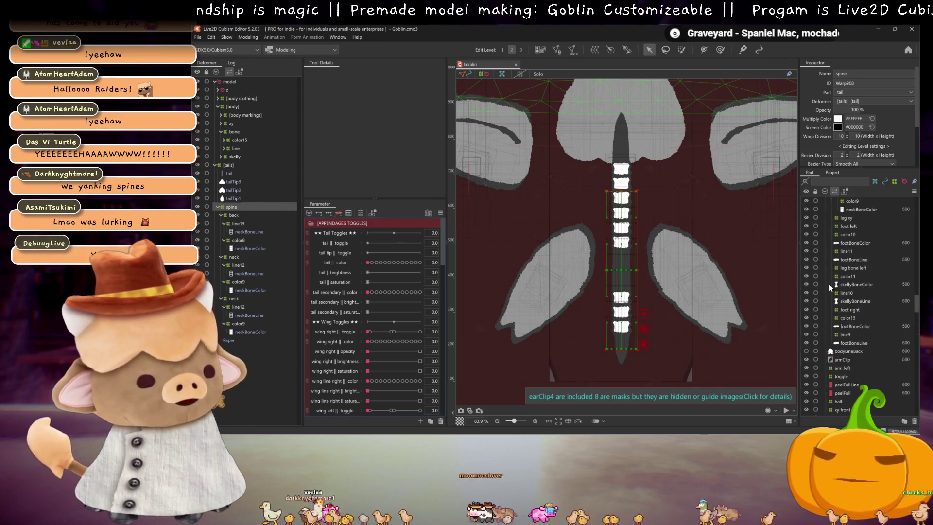
click(806, 351)
Turn visibility back on for the skelly, body.psd, headBack and model parts
scroll(823, 332, up, 5)
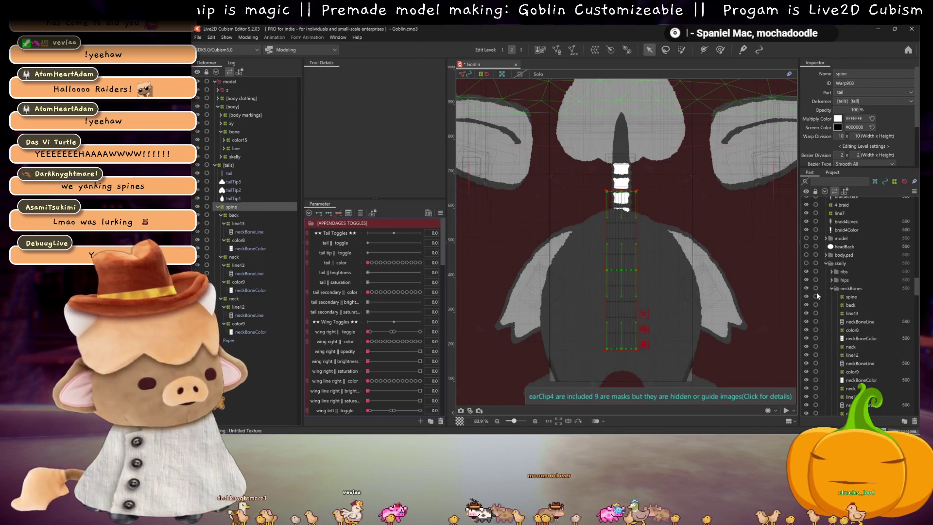
click(807, 263)
click(806, 254)
click(807, 246)
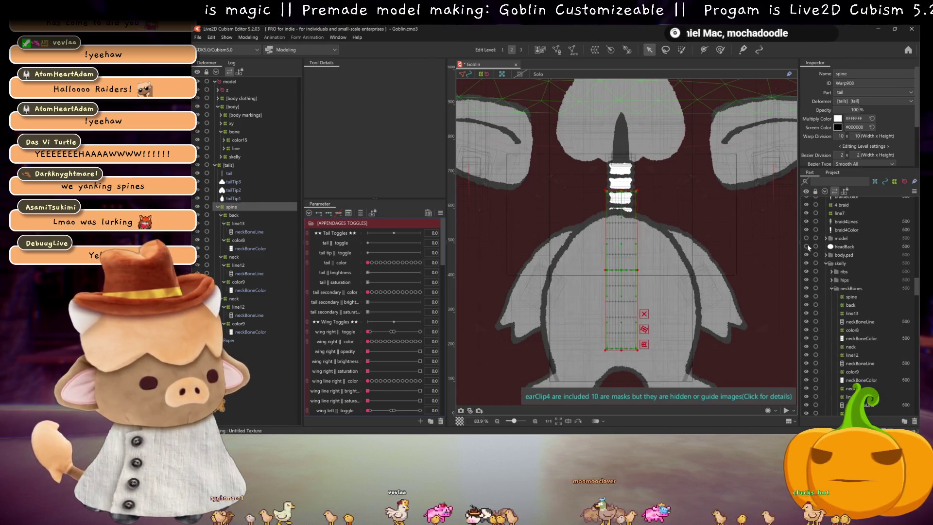
click(806, 238)
scroll(821, 249, up, 5)
scroll(626, 243, down, 3)
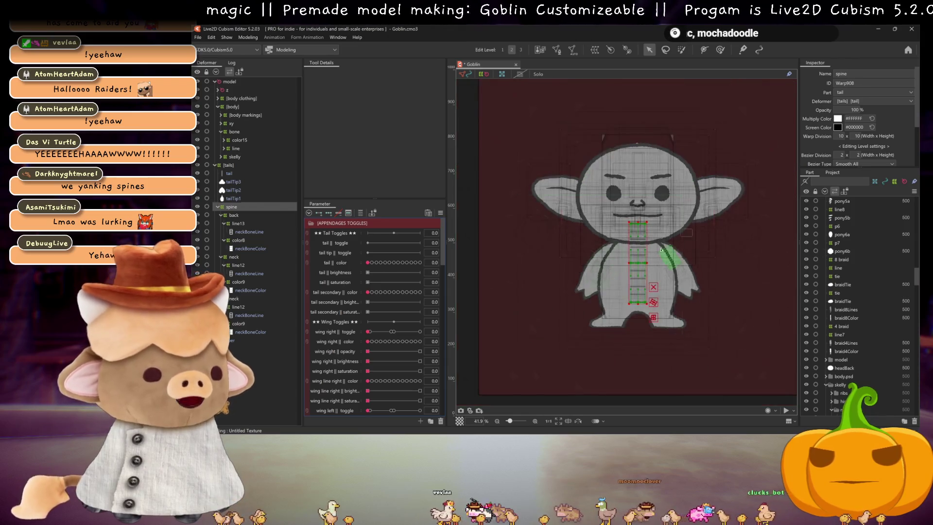
click(253, 37)
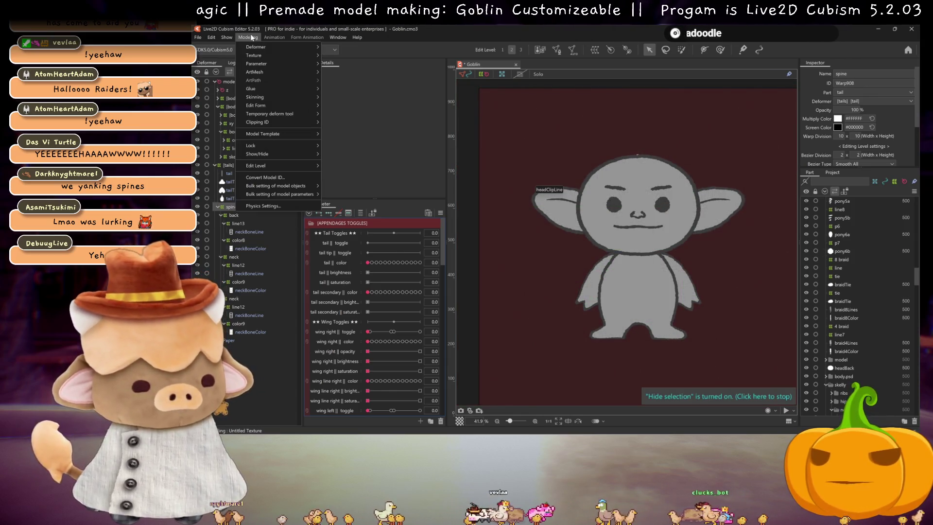
click(274, 205)
mouse_move(727, 214)
mouse_down()
mouse_move(750, 228)
mouse_move(733, 142)
mouse_move(729, 151)
mouse_up()
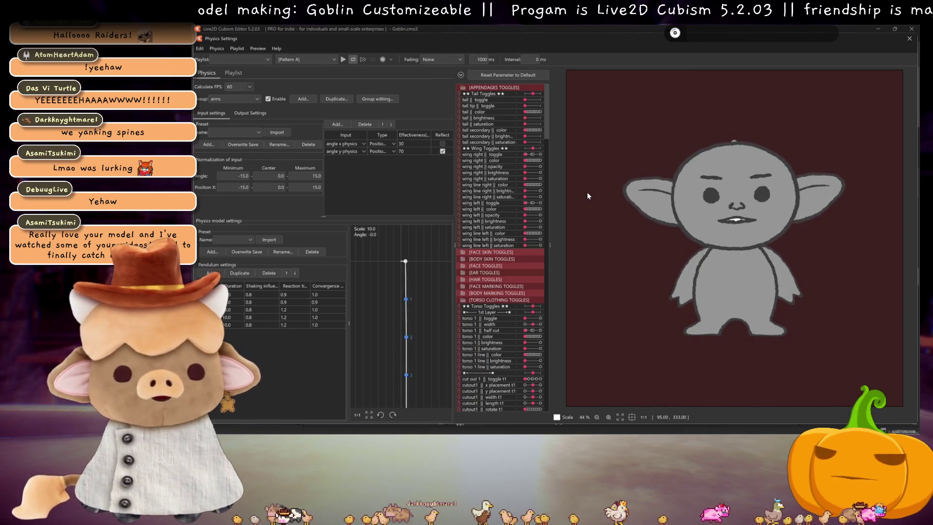
click(533, 155)
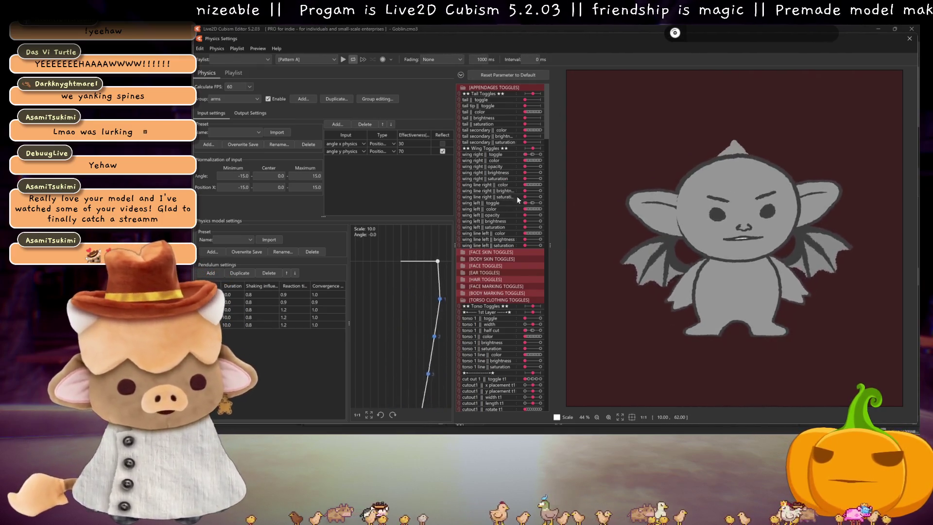
scroll(709, 178, down, 3)
scroll(516, 235, down, 5)
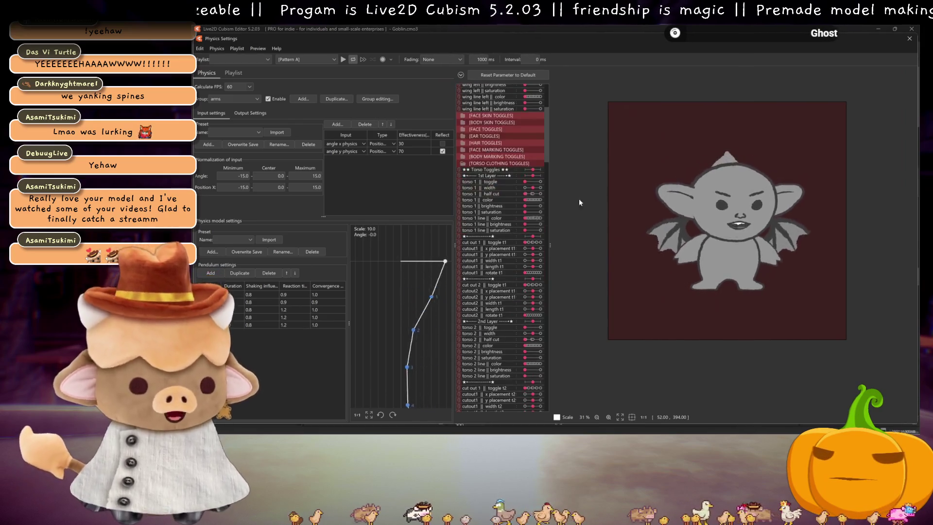
scroll(728, 214, up, 3)
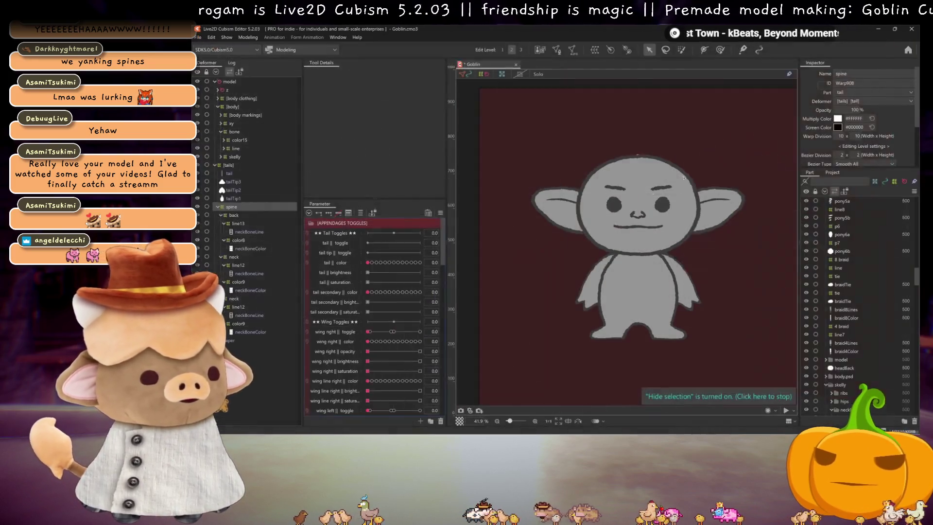
click(909, 39)
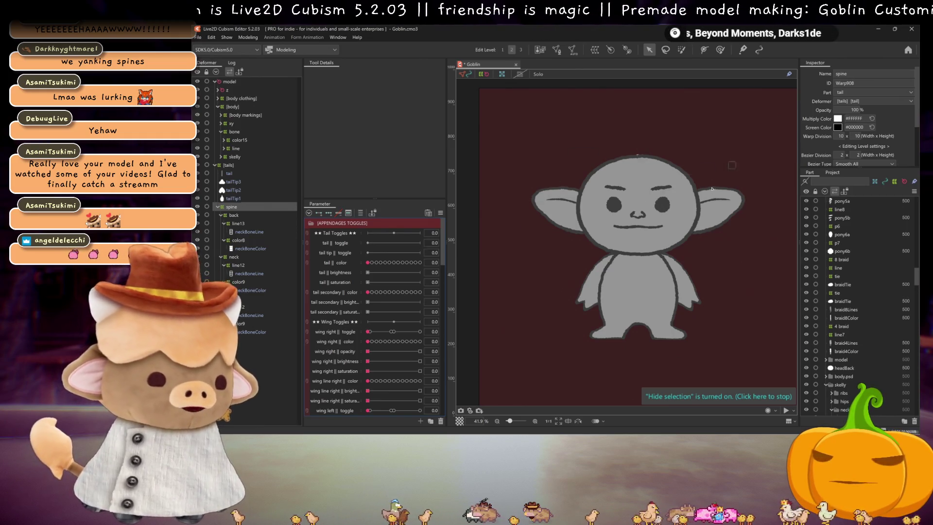
Collapse the skelly group in the Part panel
scroll(838, 291, down, 8)
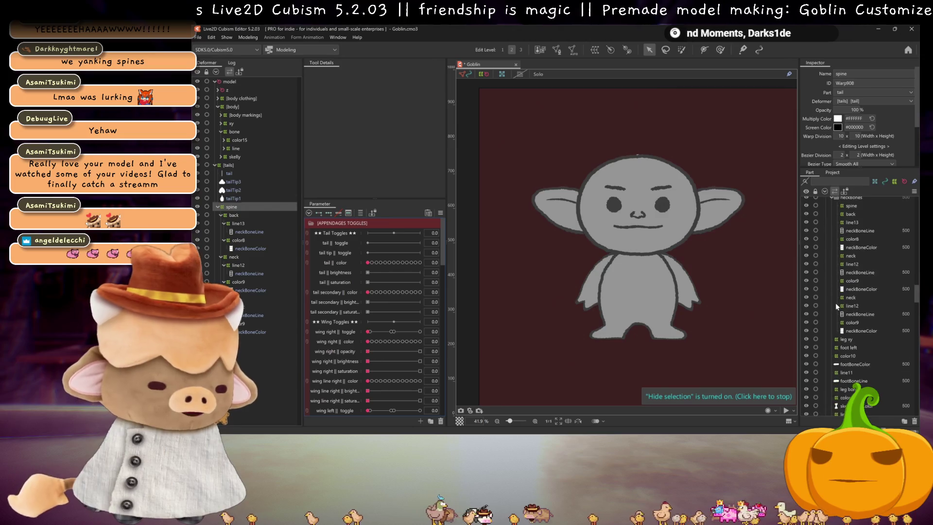
scroll(835, 304, up, 4)
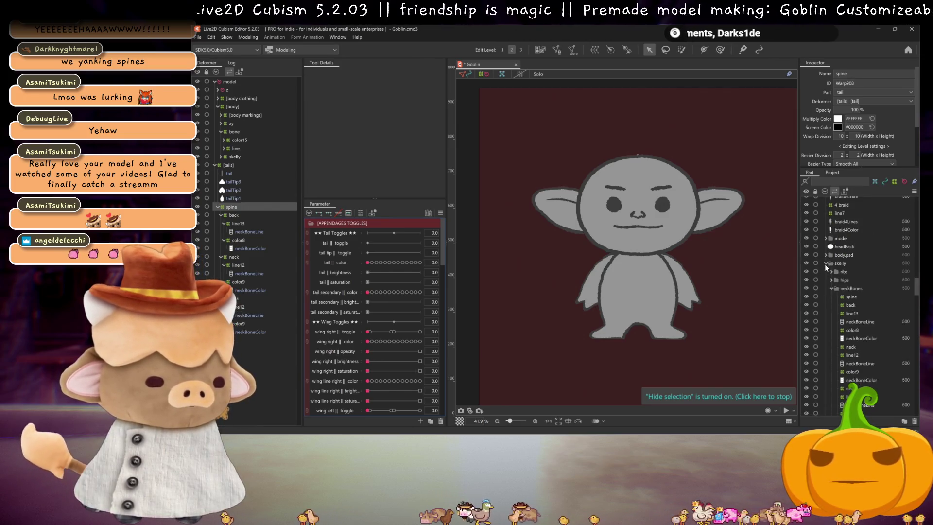
click(826, 264)
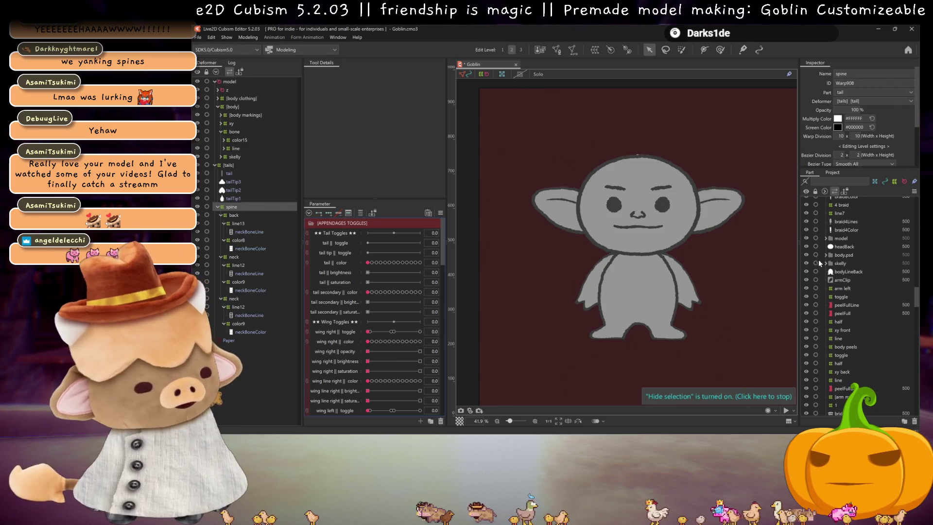
scroll(821, 259, up, 3)
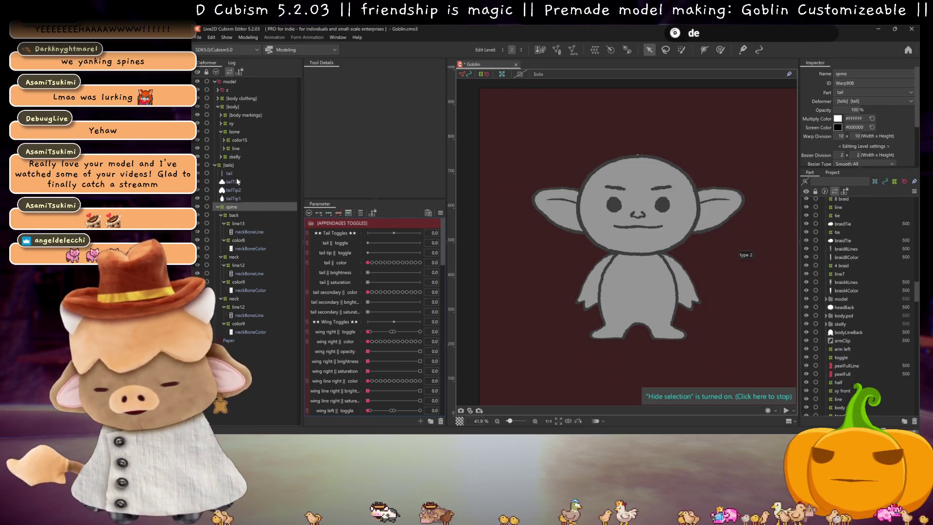
Collapse bone and [body] in the Deformer tree, select the z row and zoom on the tail
click(220, 130)
click(217, 106)
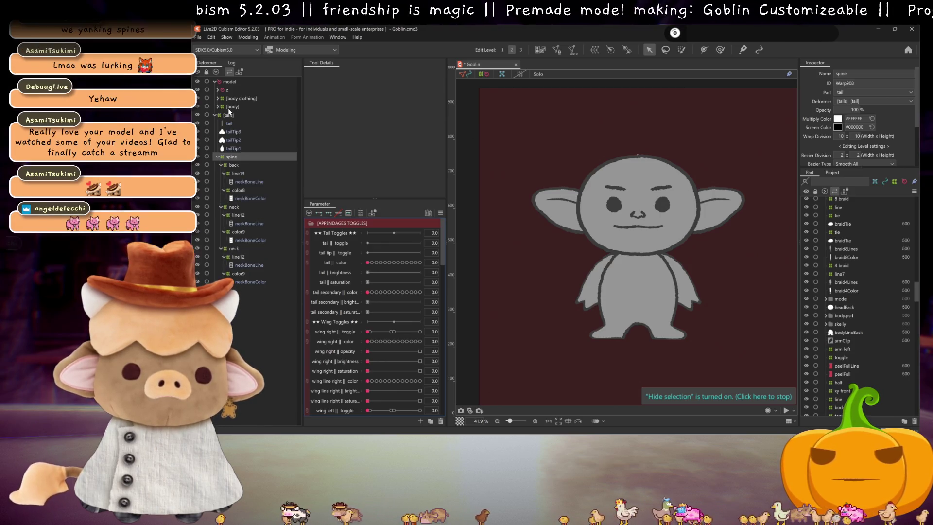
click(228, 107)
click(225, 91)
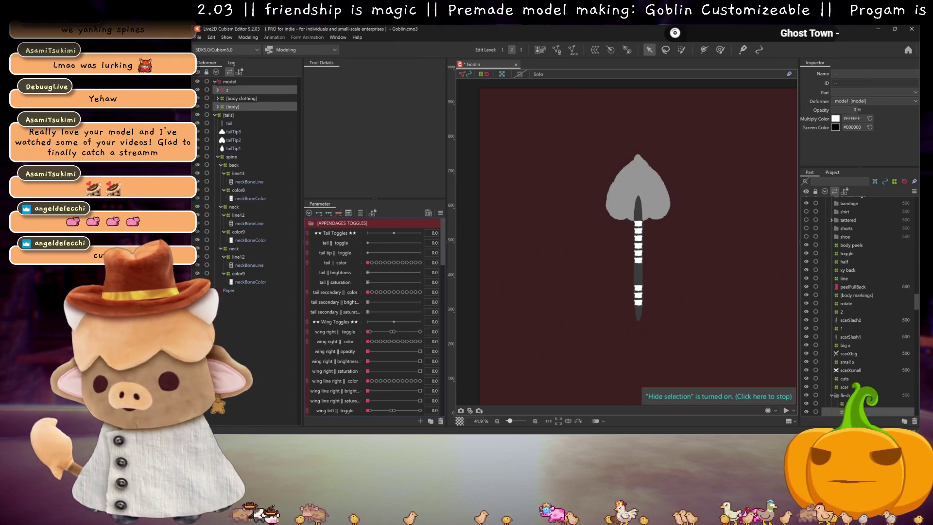
scroll(696, 296, up, 3)
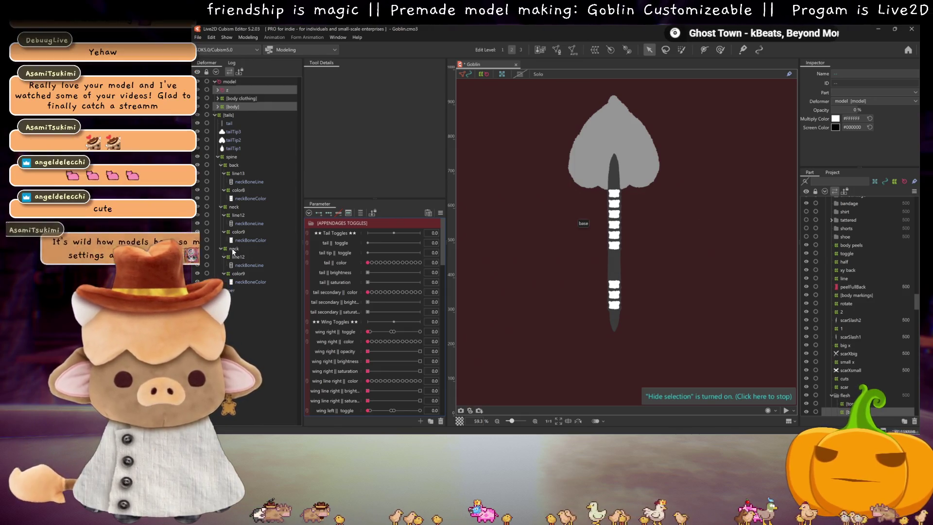
Inspect the line12, back, line13, neck and color9 deformers and neckBoneLine mesh under spine
click(235, 257)
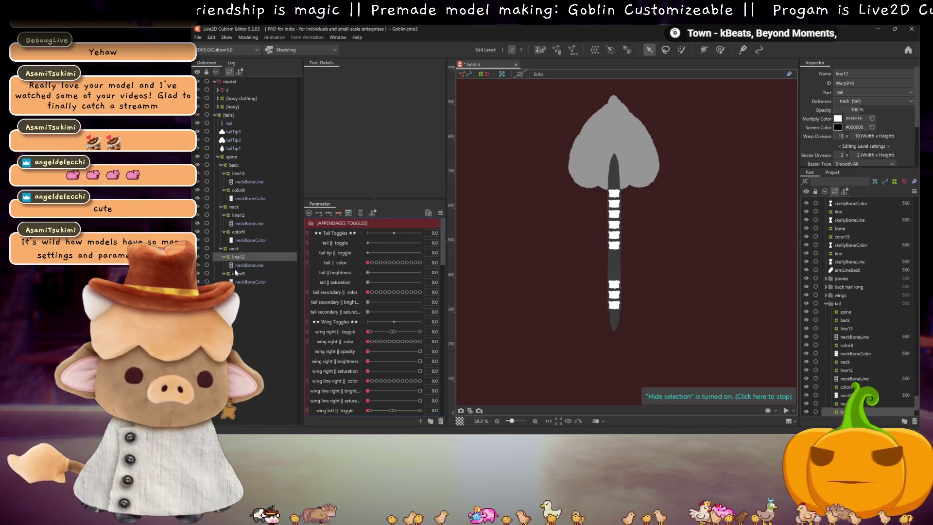
click(247, 224)
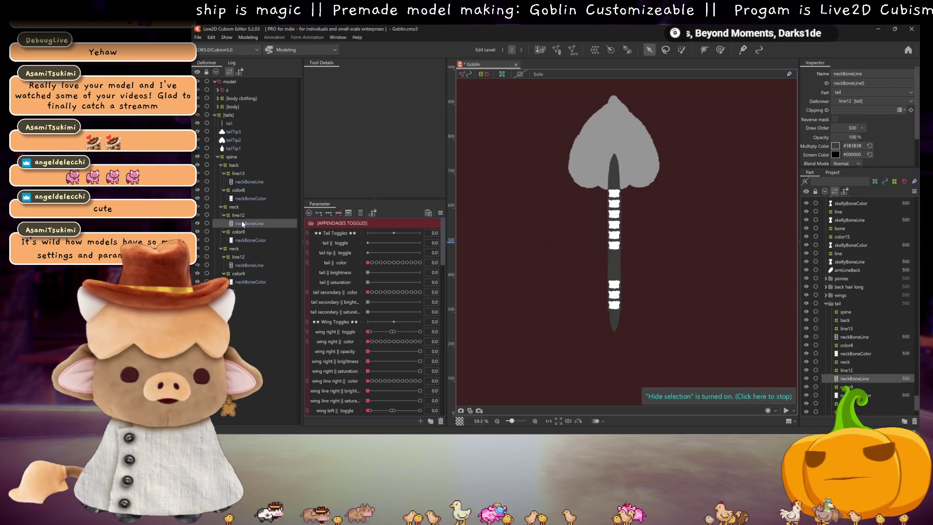
click(234, 165)
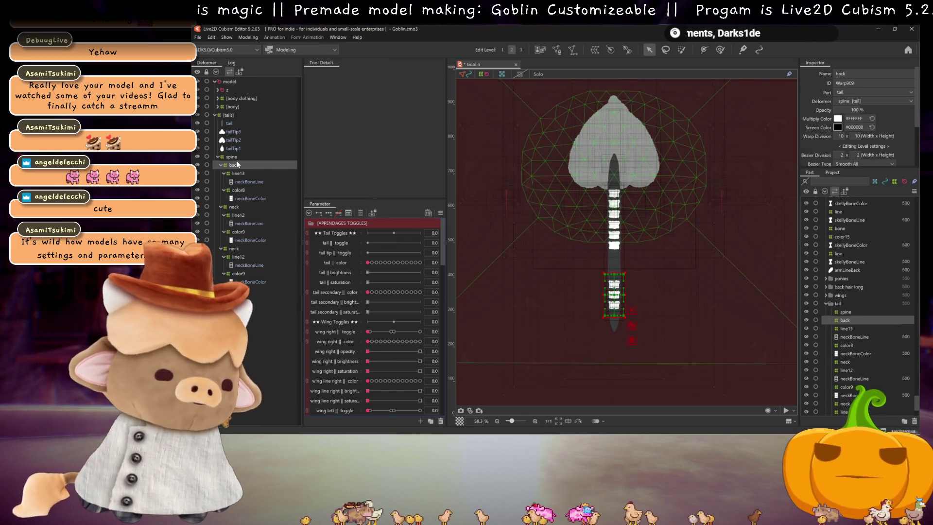
click(238, 174)
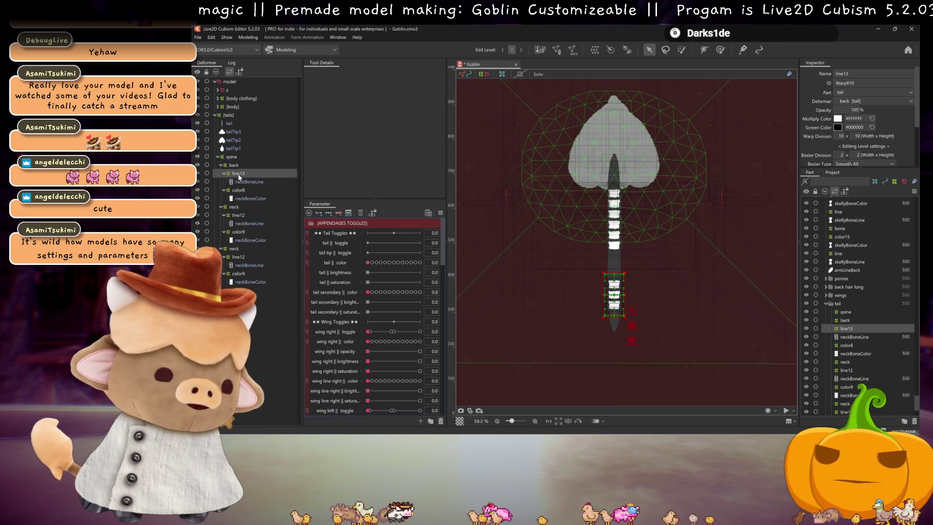
click(240, 223)
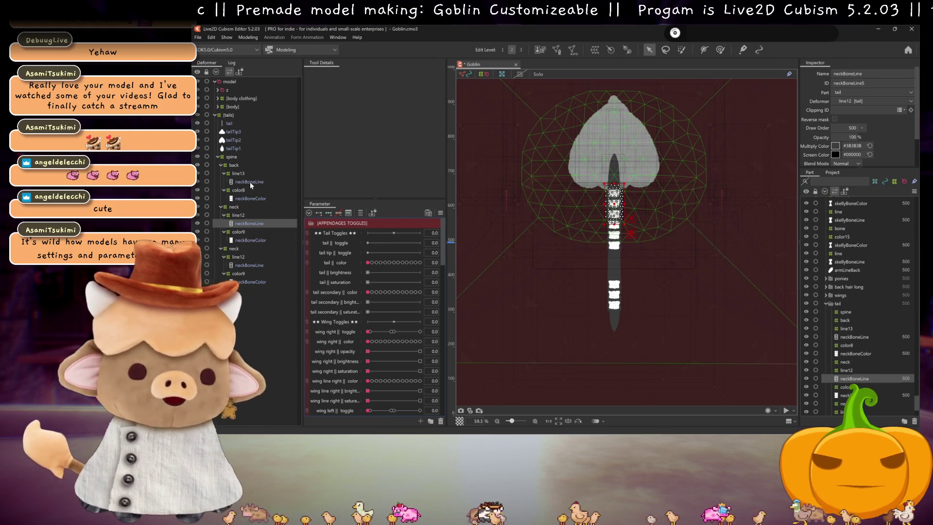
click(239, 215)
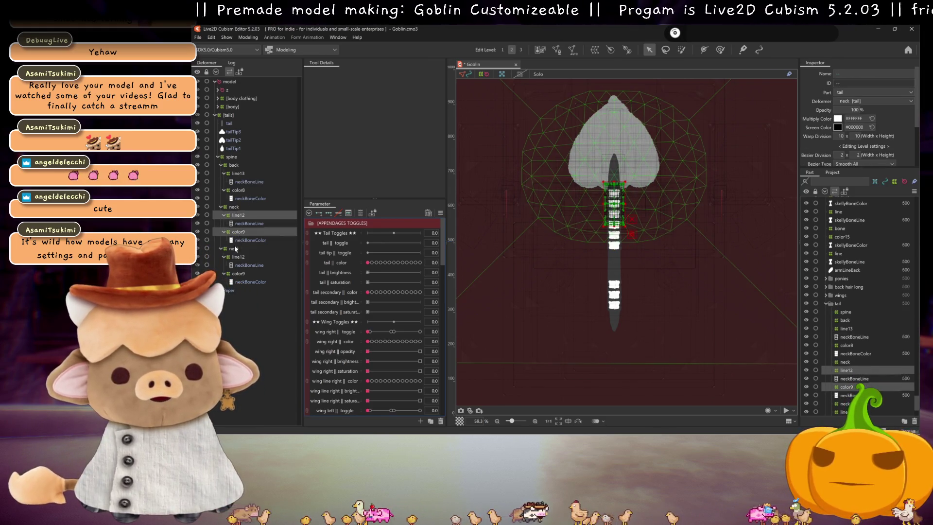
click(235, 248)
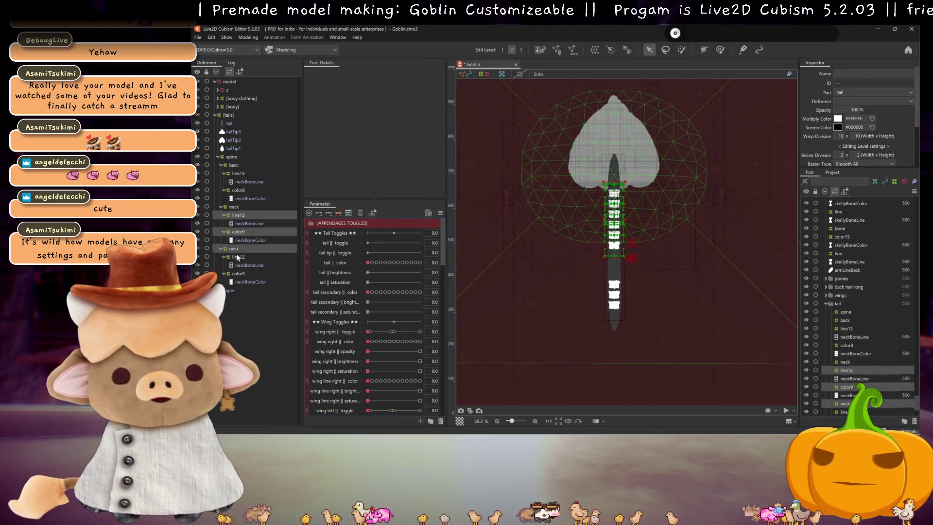
click(262, 224)
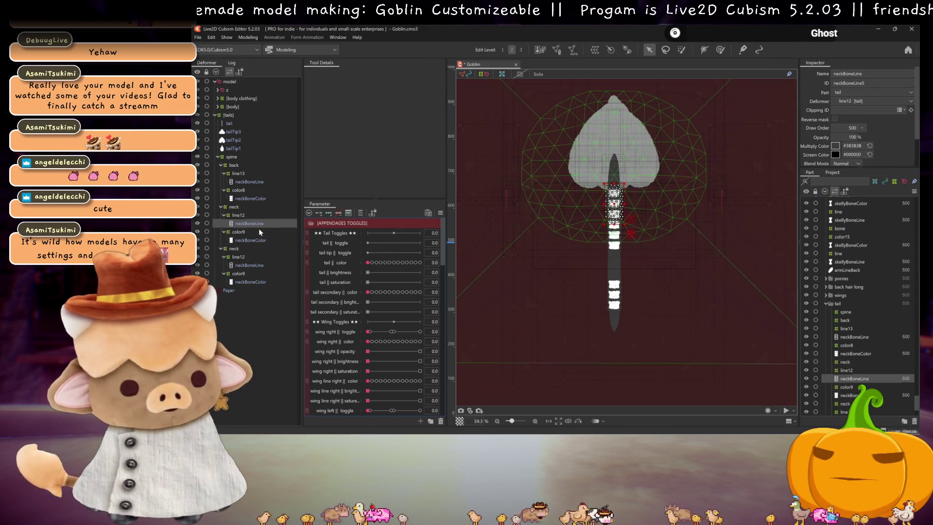
click(244, 233)
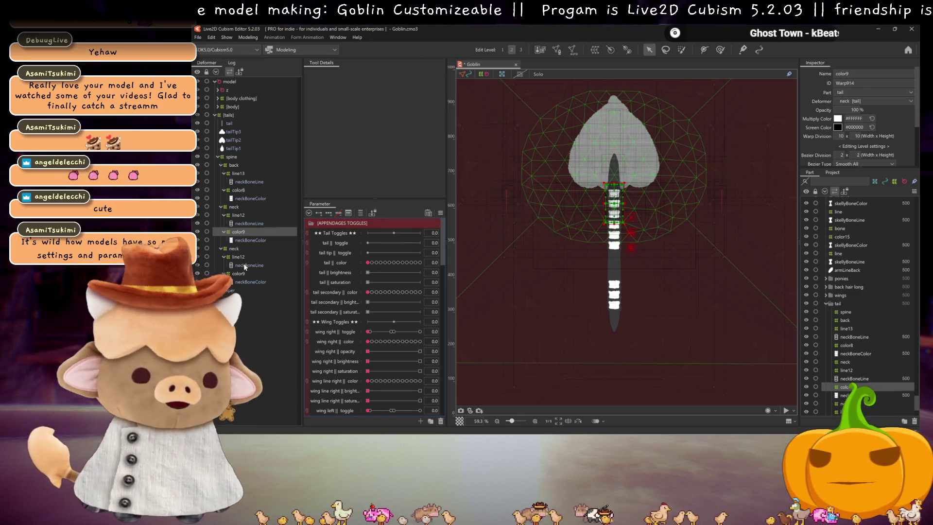
Delete the back through color9 deformers, then select the neckBoneLine and neckBoneColor meshes
ctrl+click(238, 273)
ctrl+click(238, 256)
ctrl+click(234, 248)
ctrl+click(238, 215)
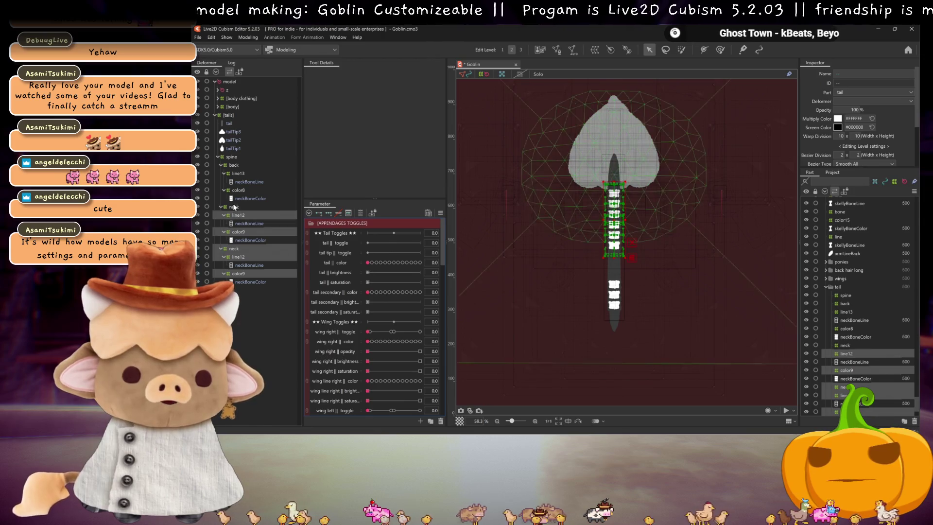
ctrl+click(235, 207)
ctrl+click(238, 190)
ctrl+click(237, 173)
ctrl+click(232, 165)
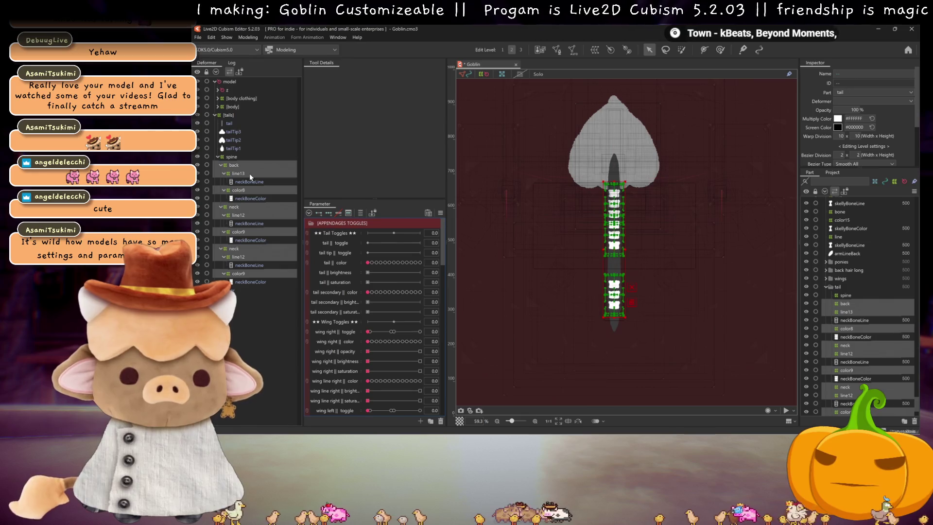
key(Delete)
click(245, 166)
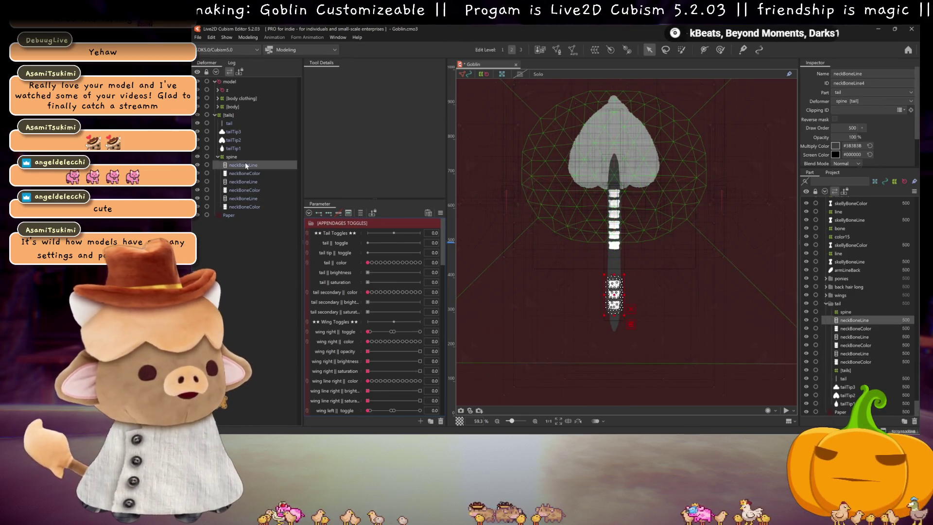
ctrl+click(246, 173)
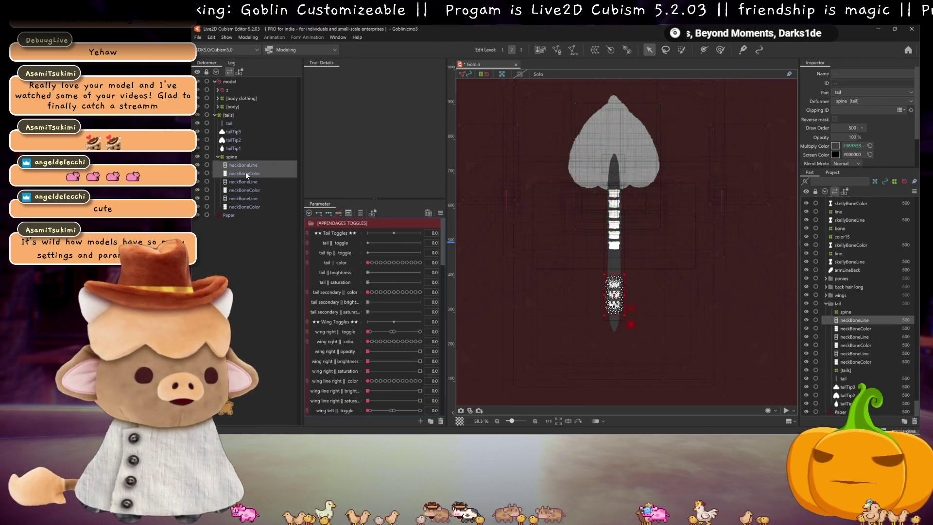
Move the bone meshes up the tail to close the gaps between them
scroll(601, 287, up, 5)
drag(600, 287, 603, 204)
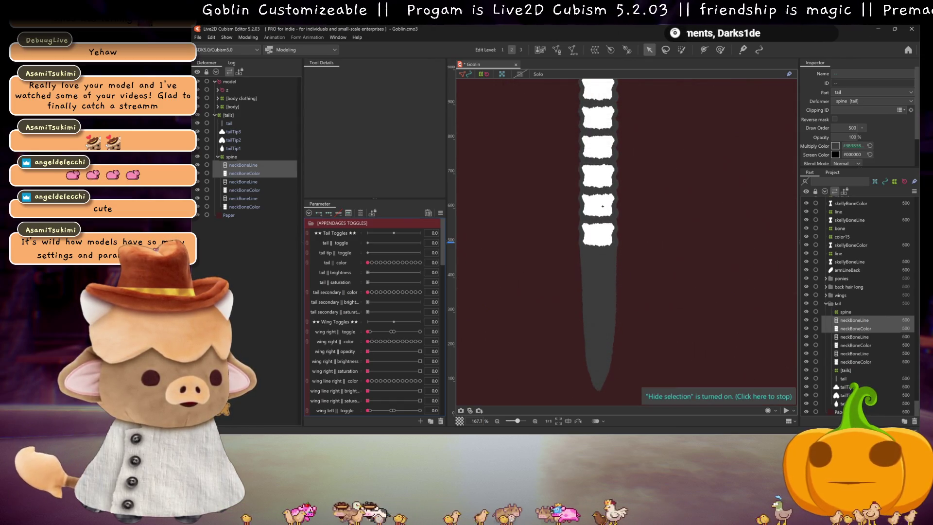
scroll(603, 208, down, 3)
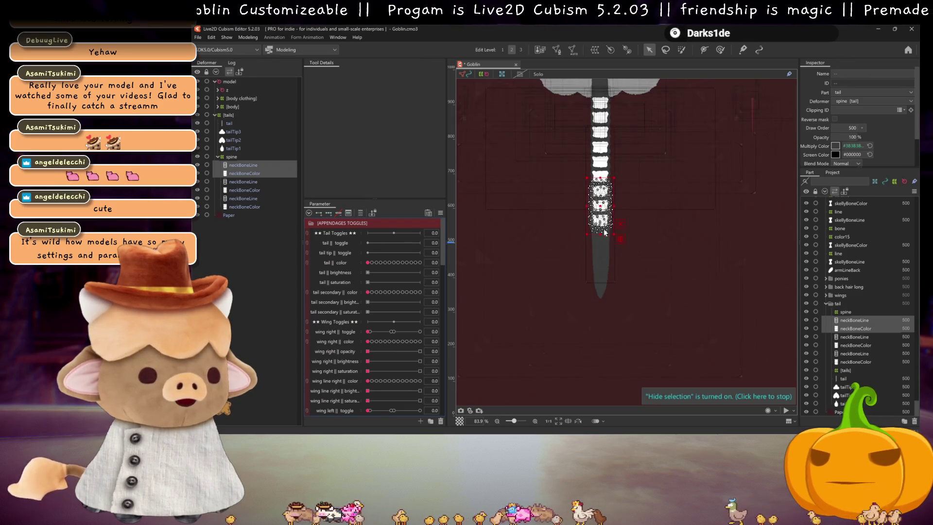
mouse_move(663, 262)
mouse_down()
mouse_move(656, 299)
mouse_move(671, 290)
mouse_up()
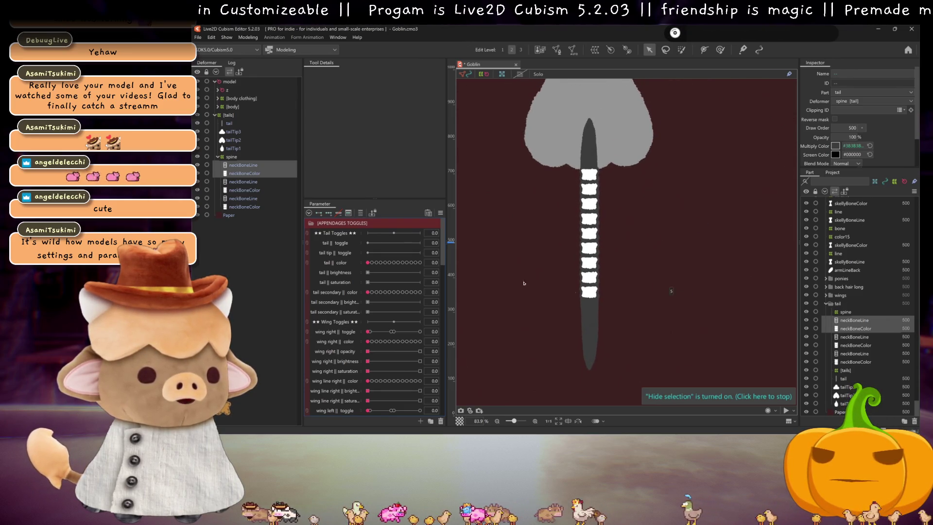
shift+click(244, 207)
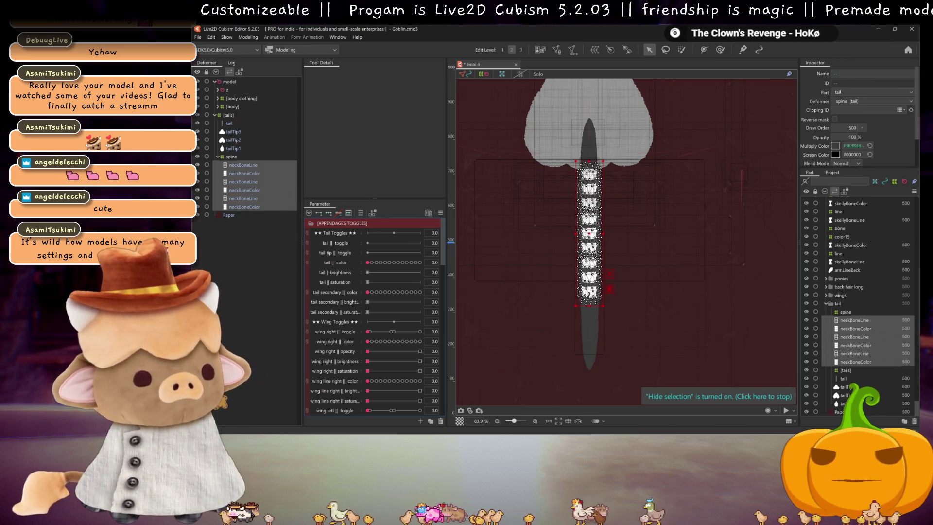
drag(589, 233, 588, 185)
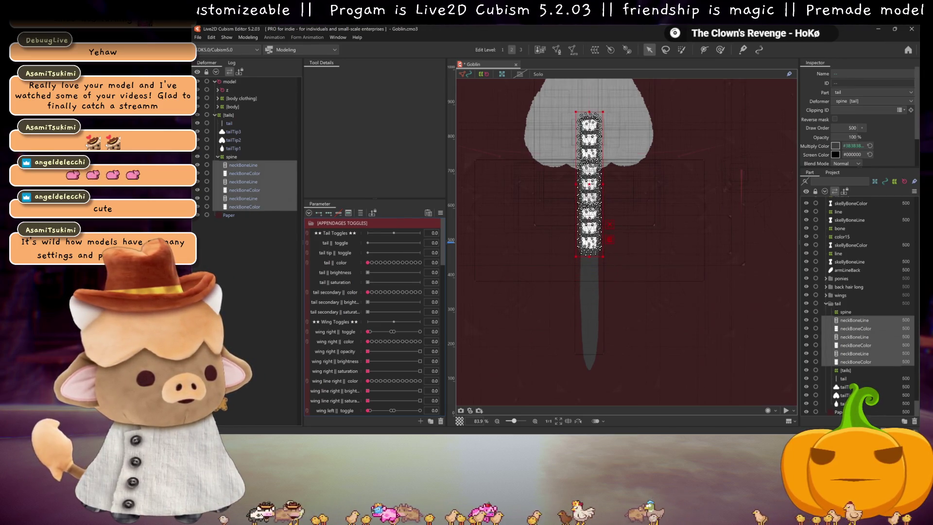
Duplicate the six bone meshes and shift the copies up to extend the chain
key(ctrl+h)
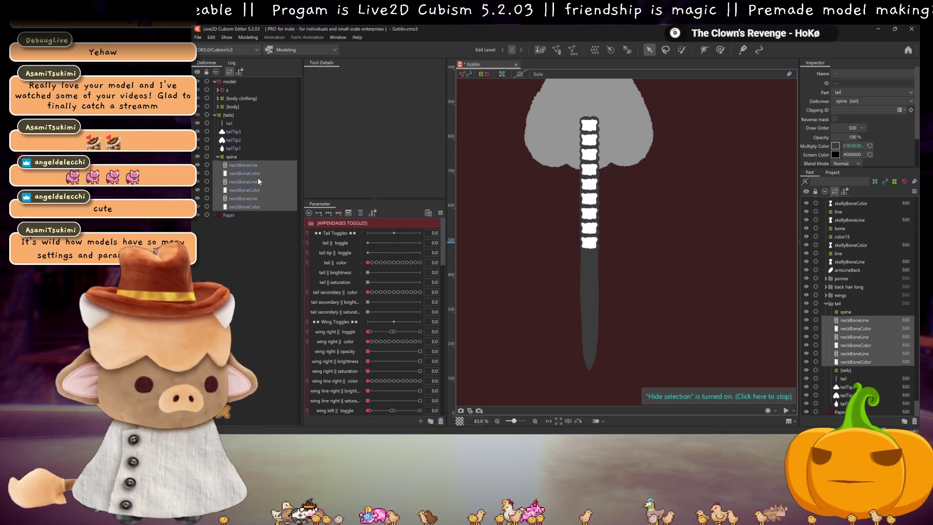
key(ctrl+s)
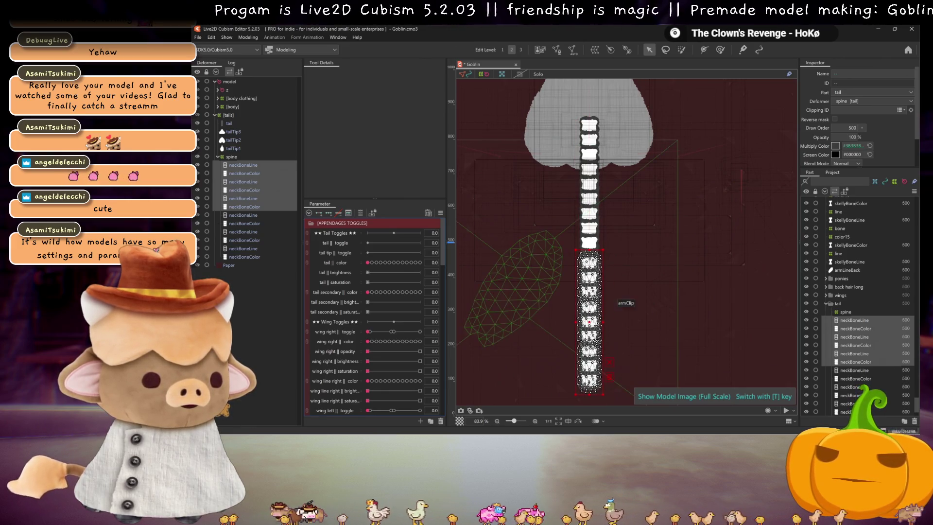
key(ctrl+h)
drag(589, 322, 590, 315)
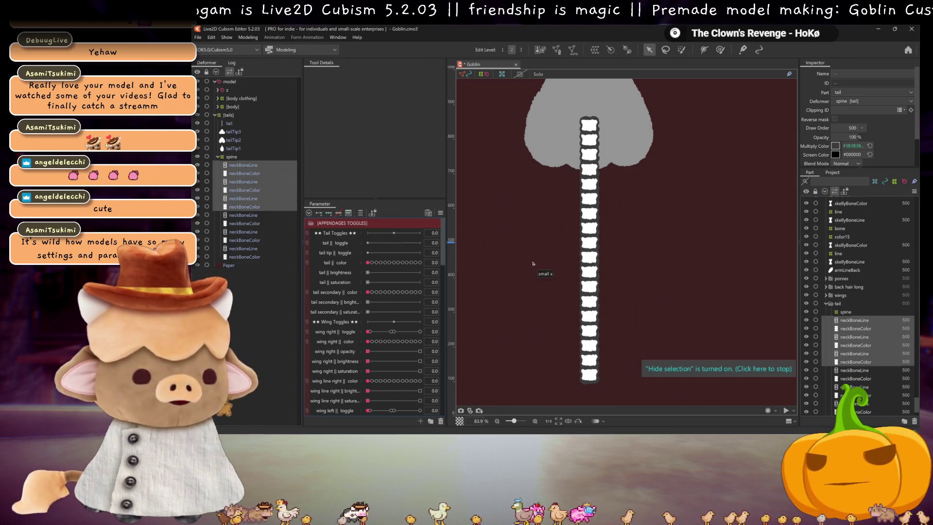
drag(635, 290, 632, 261)
Lower the spine's opacity to 19% and create a warp deformer for all neckBone meshes
click(244, 156)
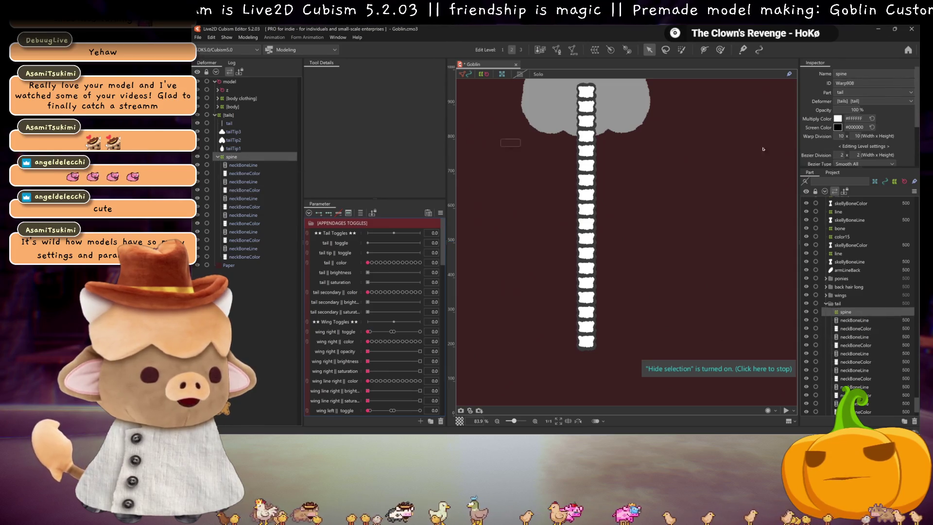
drag(859, 110, 843, 110)
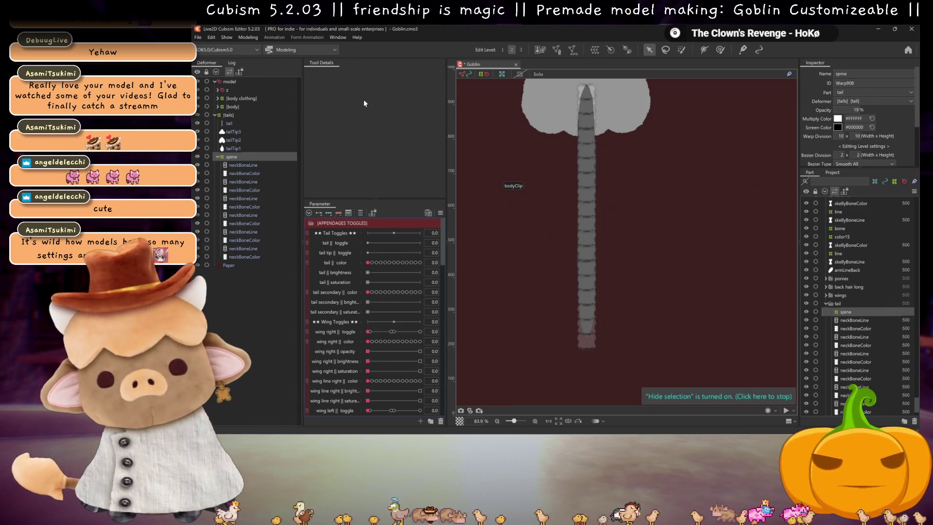
click(243, 165)
shift+click(246, 256)
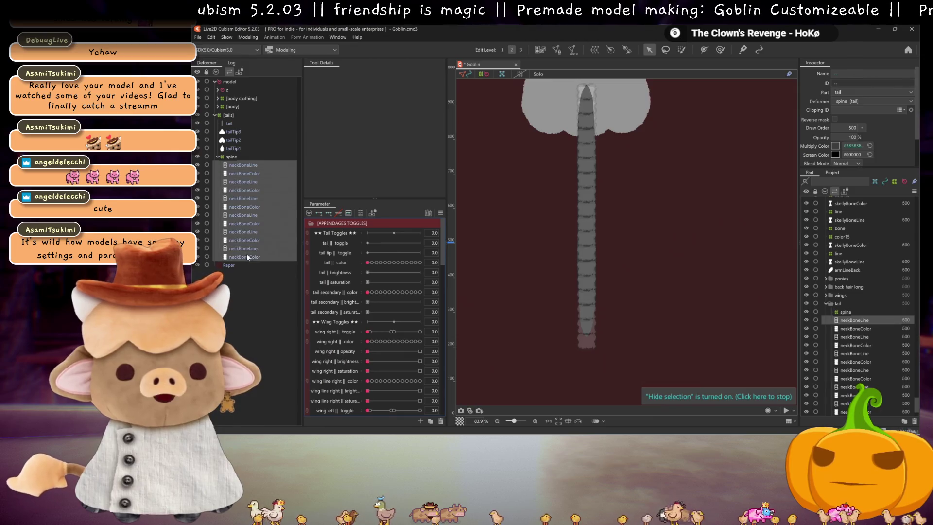
click(595, 49)
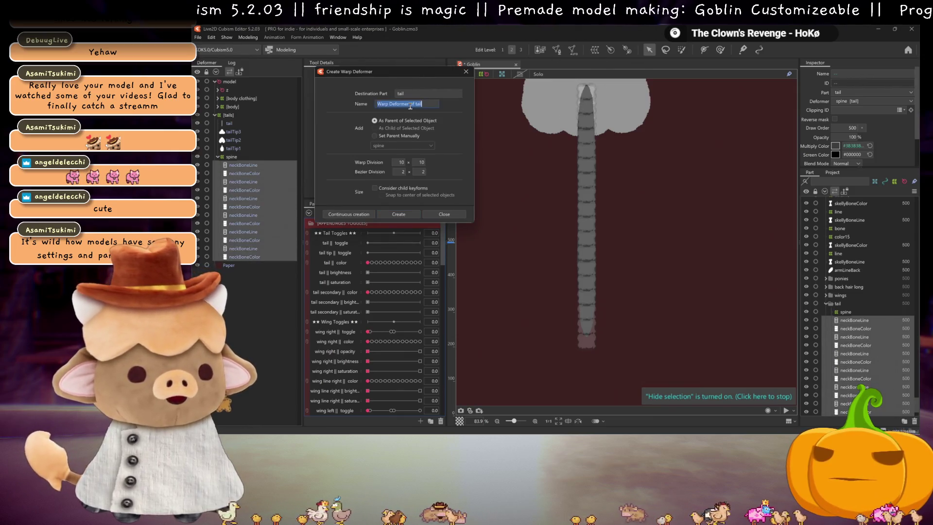
Create the warp deformer named 'bone' and delete the old spine deformer
text(bone)
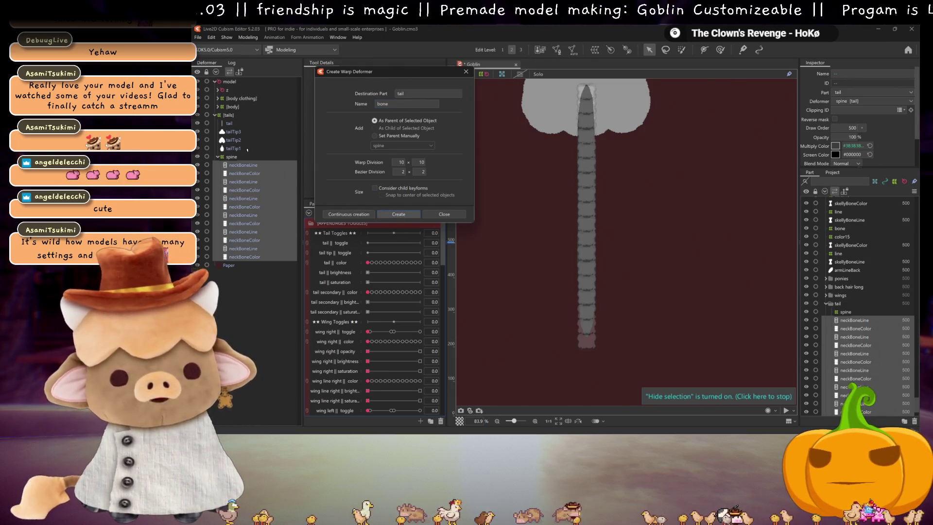
click(398, 215)
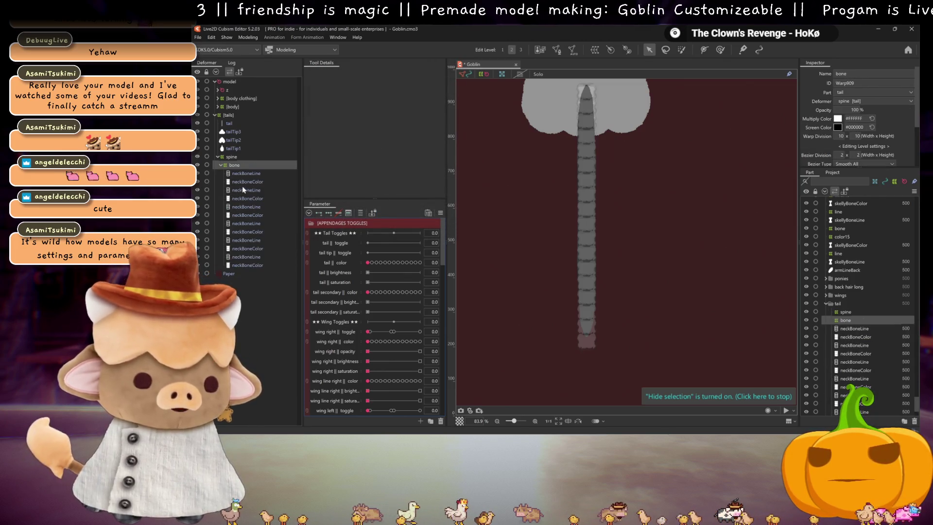
click(231, 157)
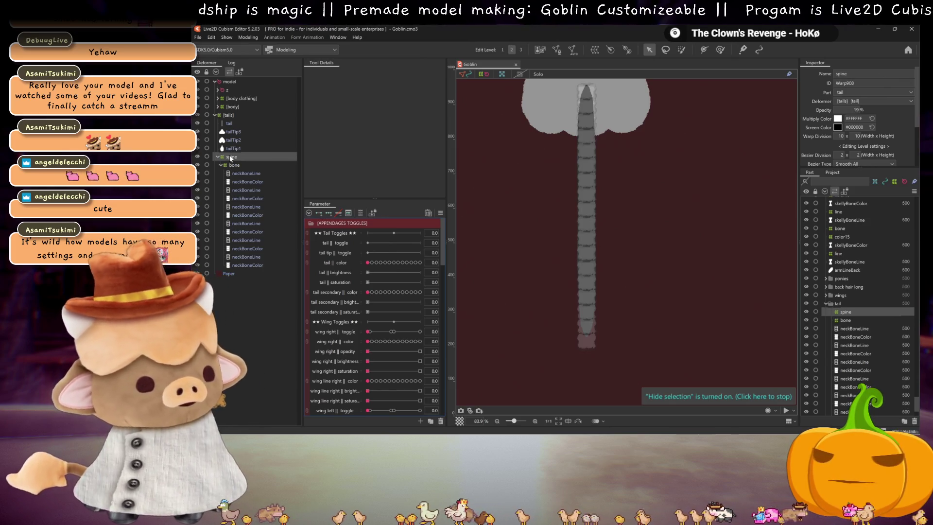
key(Delete)
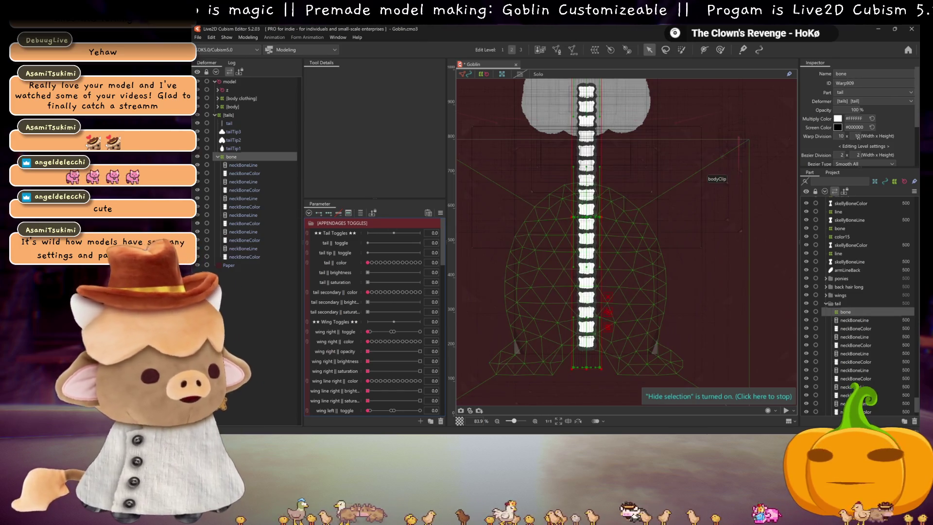
Lower the bone warp's opacity to about 51% and set its vertical division to 60
drag(855, 109, 843, 110)
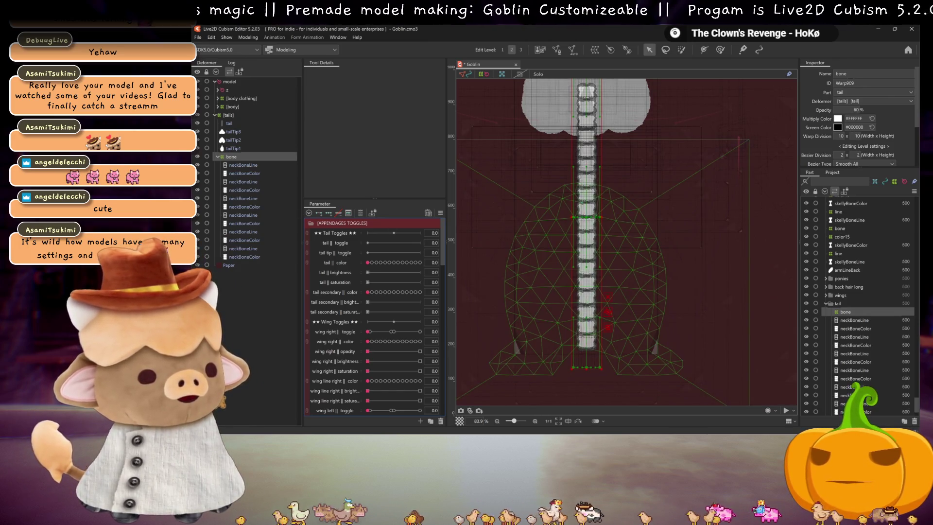
click(856, 136)
text(50)
key(Return)
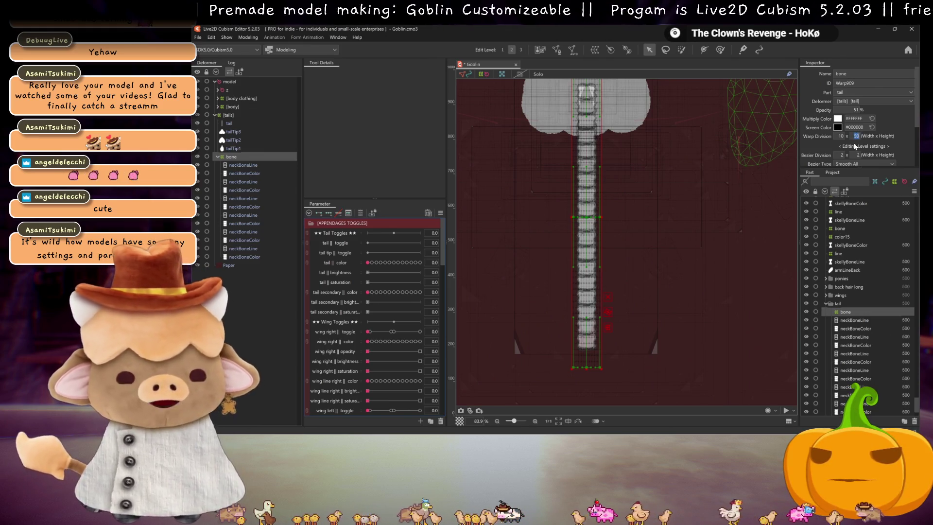
text(0)
key(Return)
scroll(647, 264, up, 3)
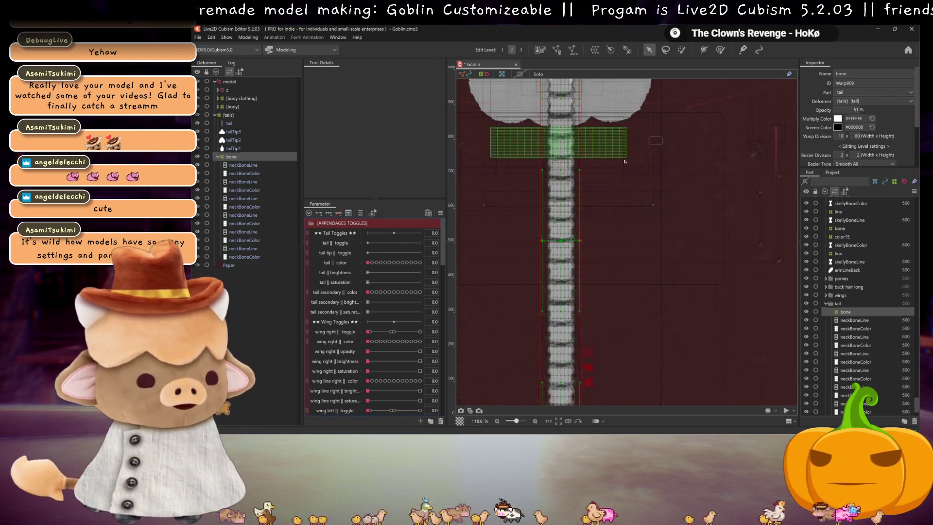
scroll(571, 166, up, 2)
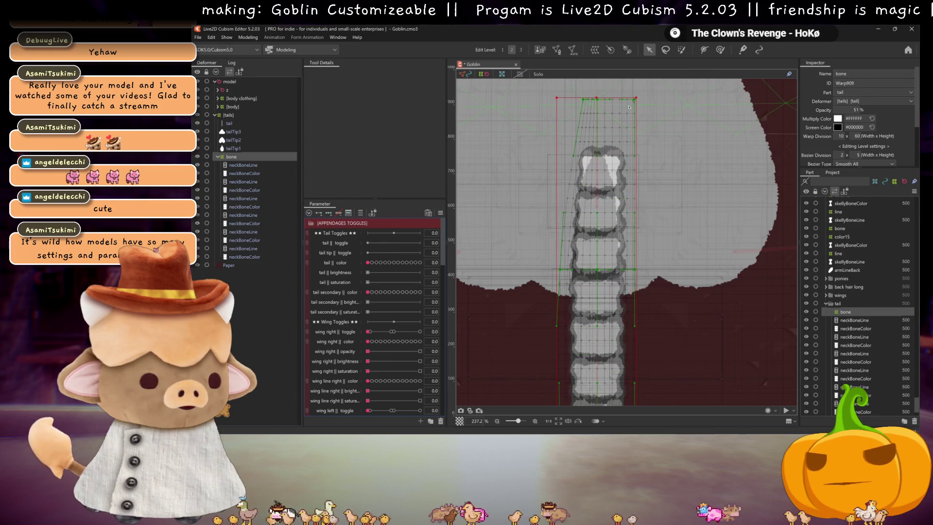
Pull the bone warp's top-right corner inward
drag(635, 99, 623, 99)
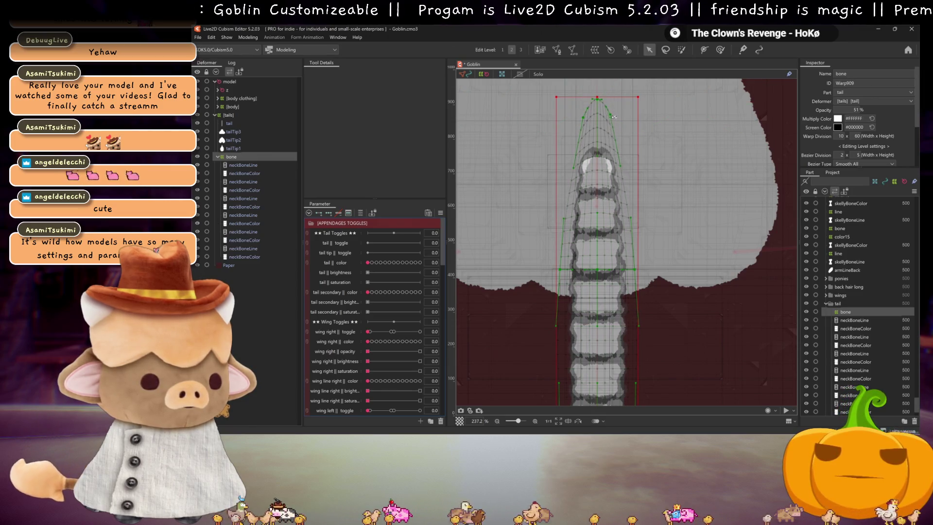
drag(628, 256, 617, 200)
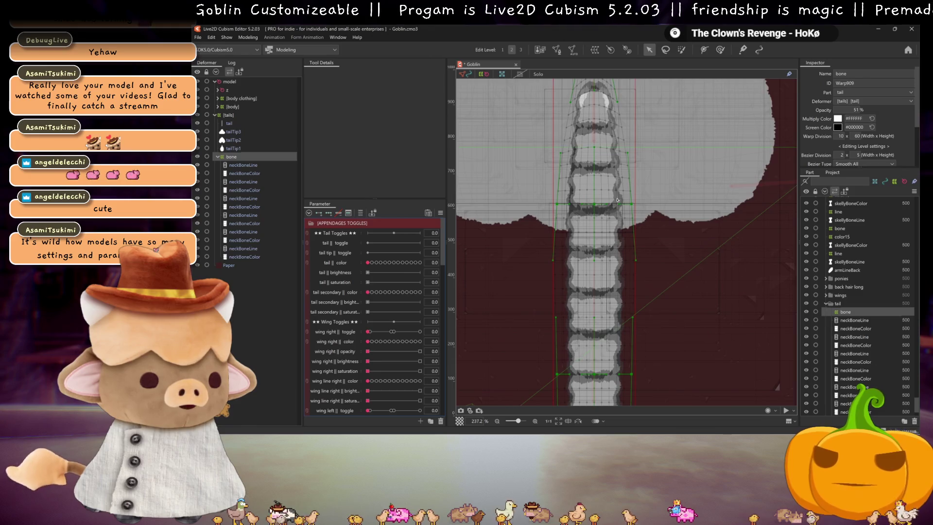
scroll(617, 199, down, 10)
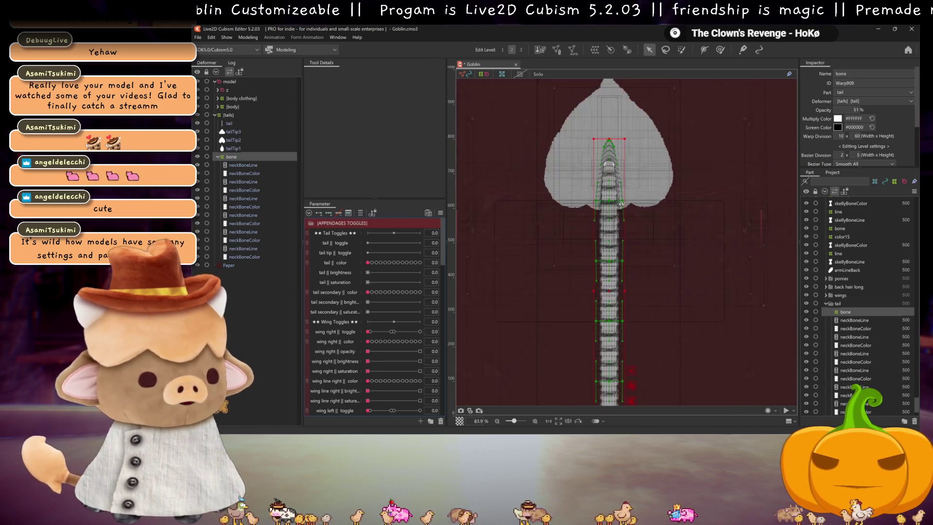
scroll(643, 300, up, 10)
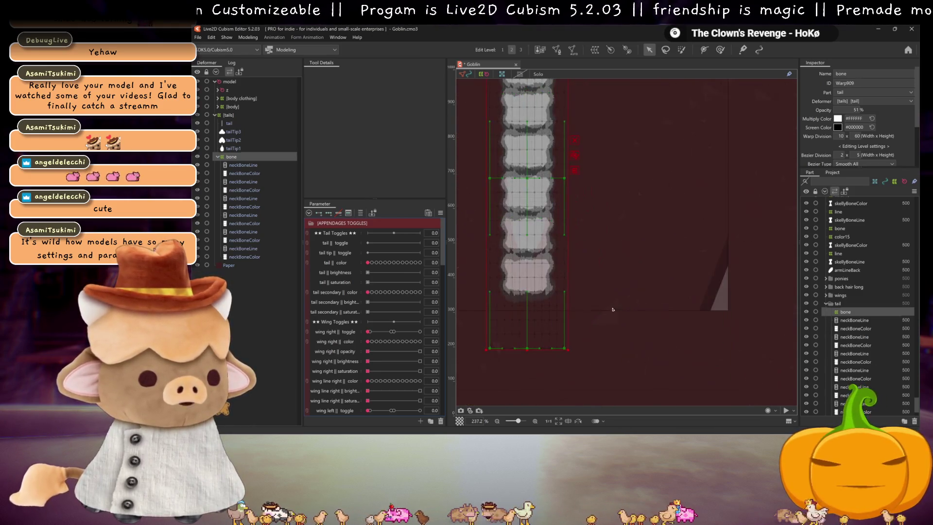
drag(623, 294, 651, 323)
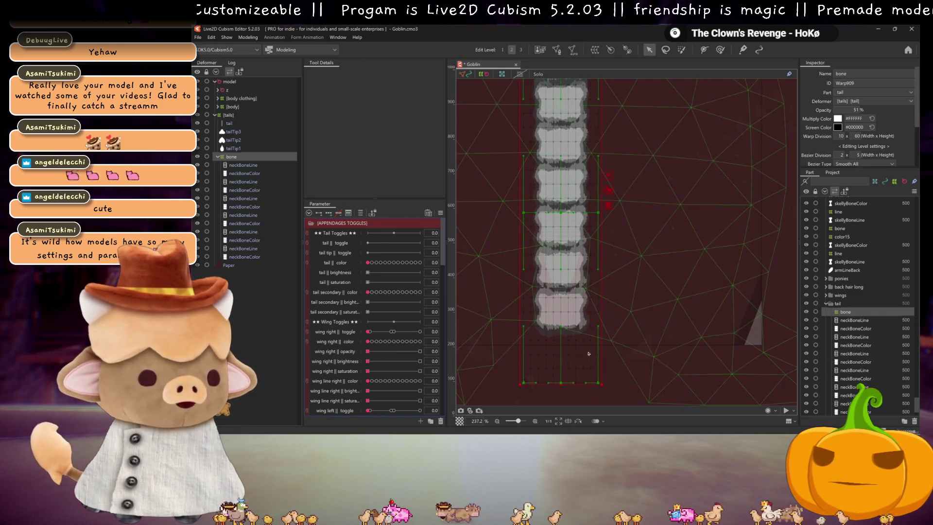
Raise the warp's bottom centre and corners to taper the tail, then hide the mesh overlay
drag(563, 351, 563, 323)
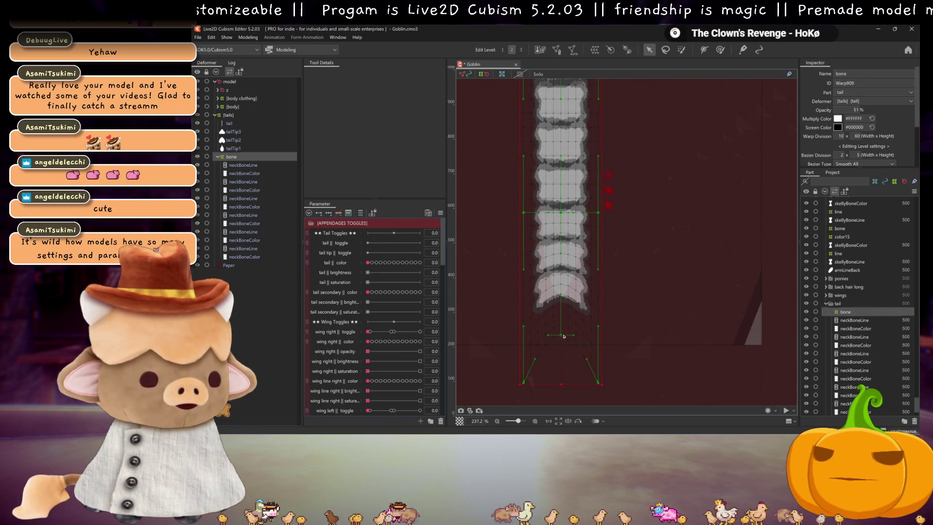
drag(599, 384, 598, 323)
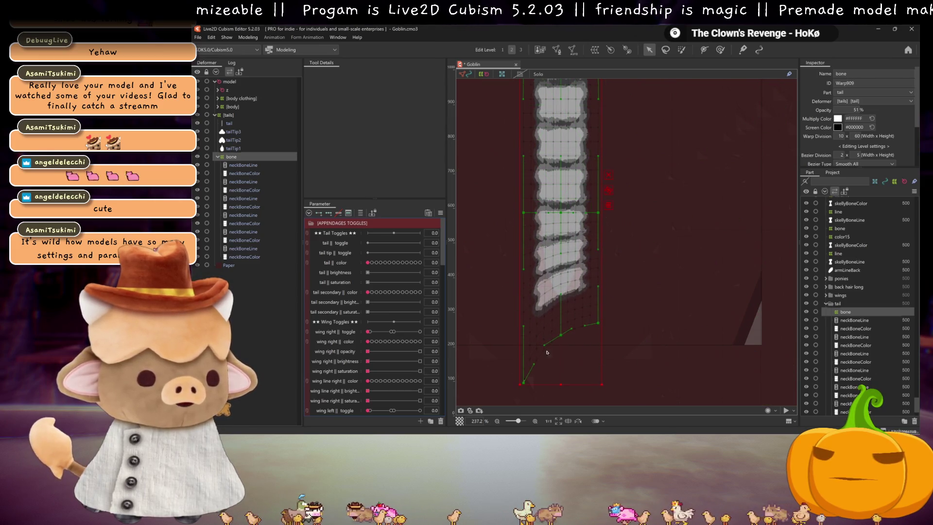
mouse_move(524, 383)
mouse_down()
mouse_move(524, 344)
mouse_move(545, 315)
mouse_move(577, 322)
mouse_move(565, 331)
mouse_move(569, 324)
mouse_up()
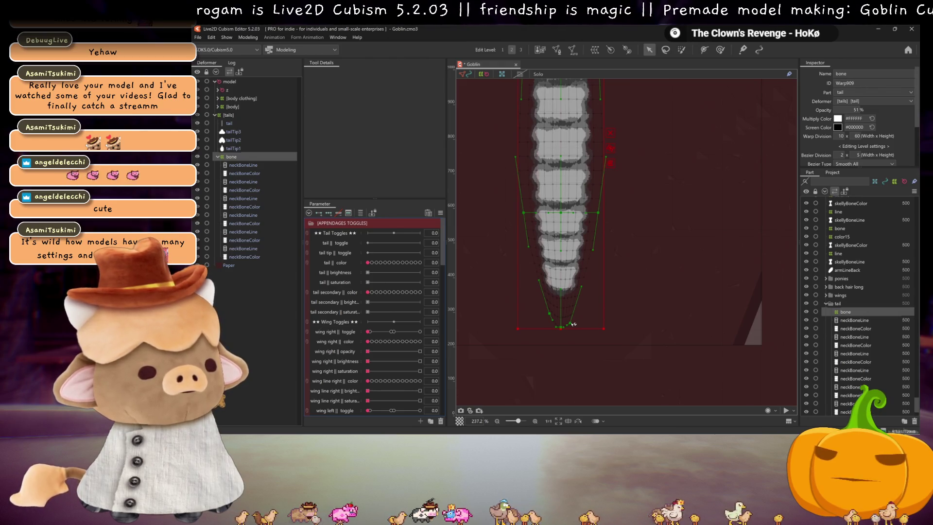
key(h)
scroll(593, 288, down, 2)
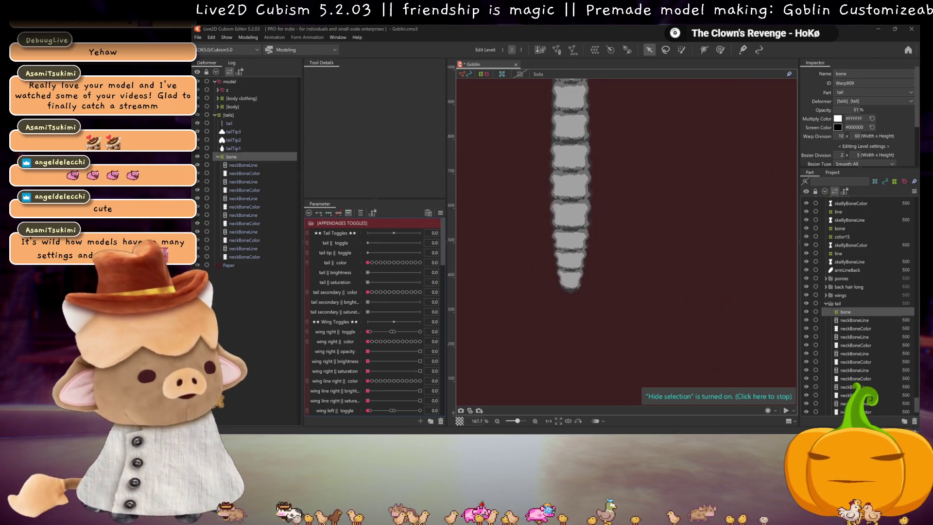
Raise the bone deformer's opacity from 51% to 100% and hide the selection overlay
scroll(610, 150, down, 4)
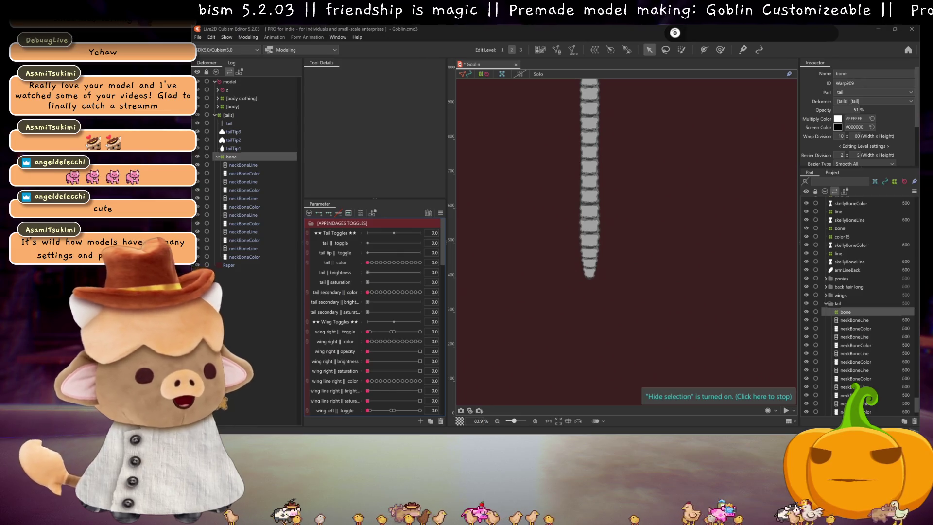
scroll(652, 206, down, 4)
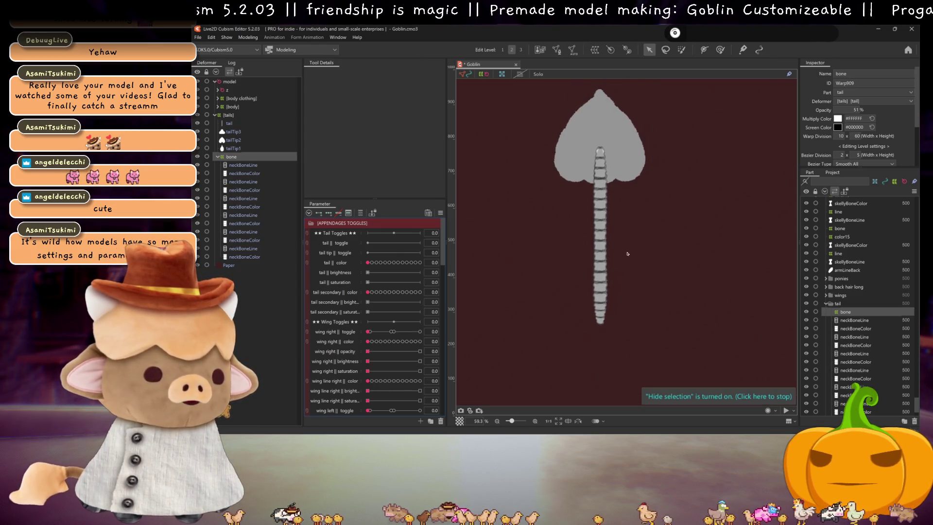
scroll(626, 253, up, 4)
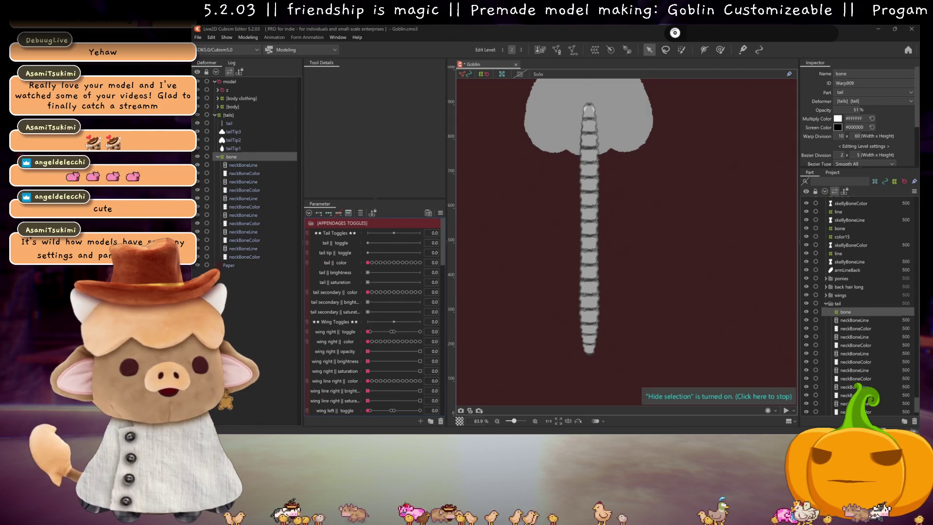
scroll(622, 217, down, 4)
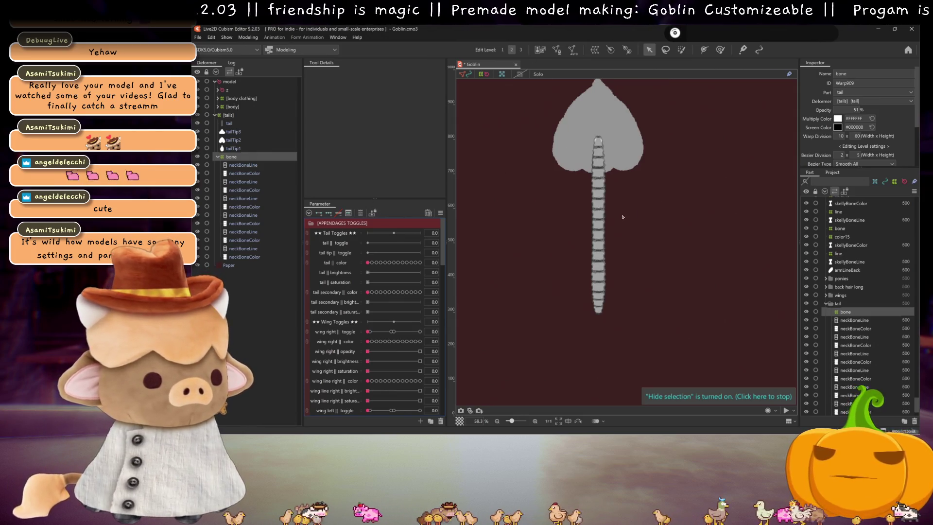
scroll(674, 188, up, 4)
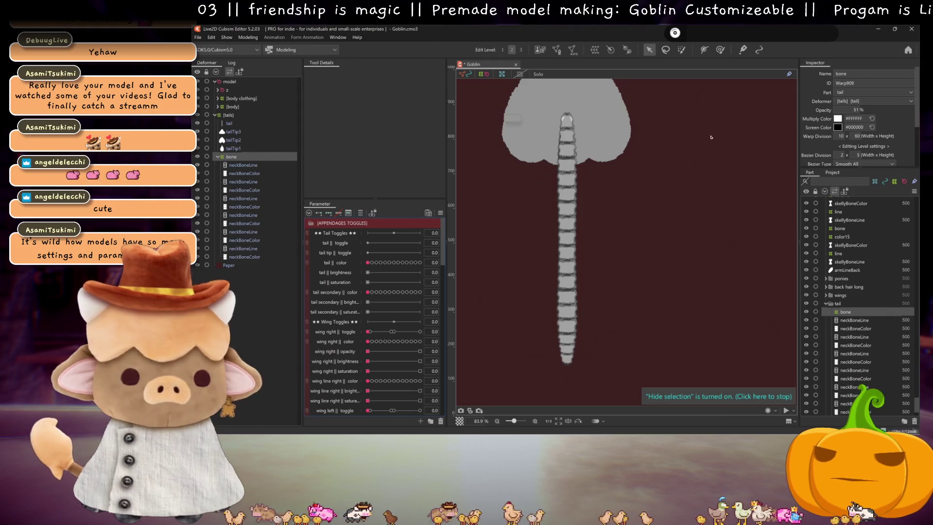
drag(861, 110, 889, 110)
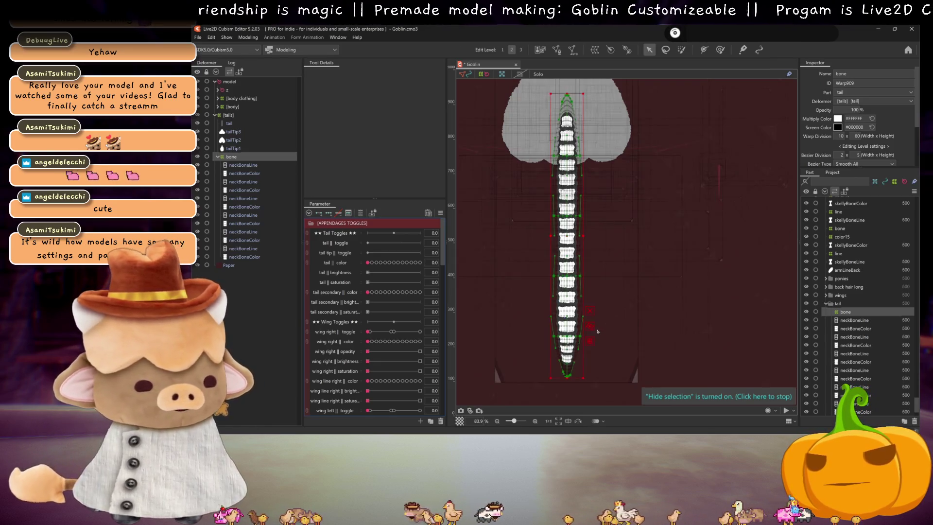
scroll(608, 303, up, 4)
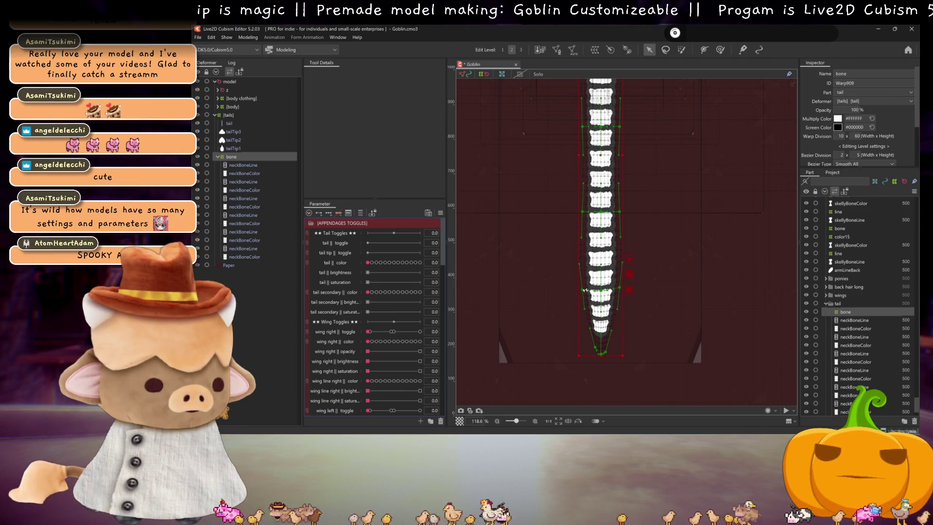
key(ctrl+h)
scroll(607, 288, down, 4)
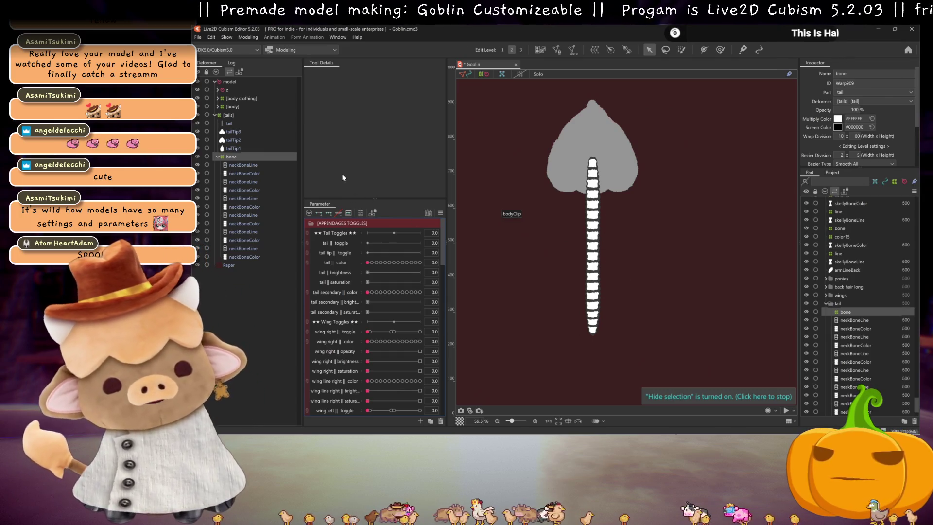
scroll(588, 265, up, 3)
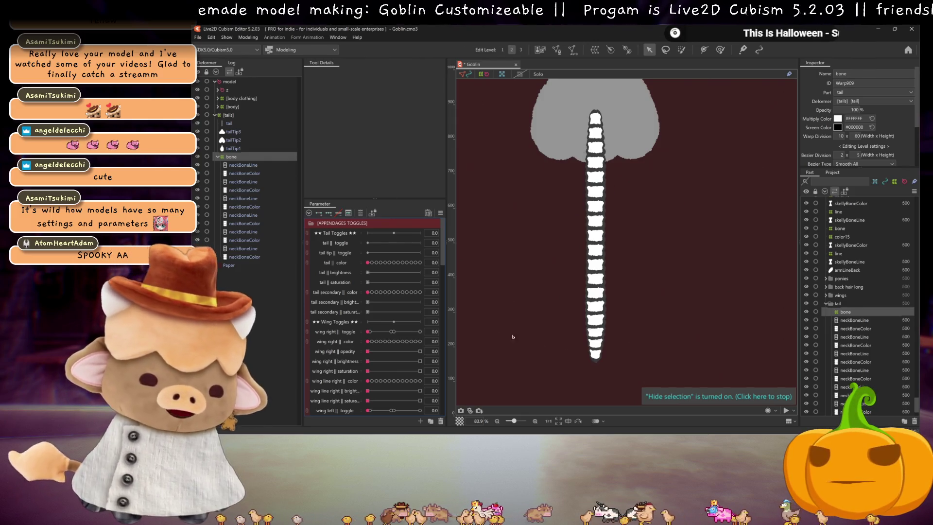
click(243, 166)
Select the six neckBoneLine meshes and wrap them in a warp deformer named 'line'
ctrl+click(247, 182)
ctrl+click(246, 197)
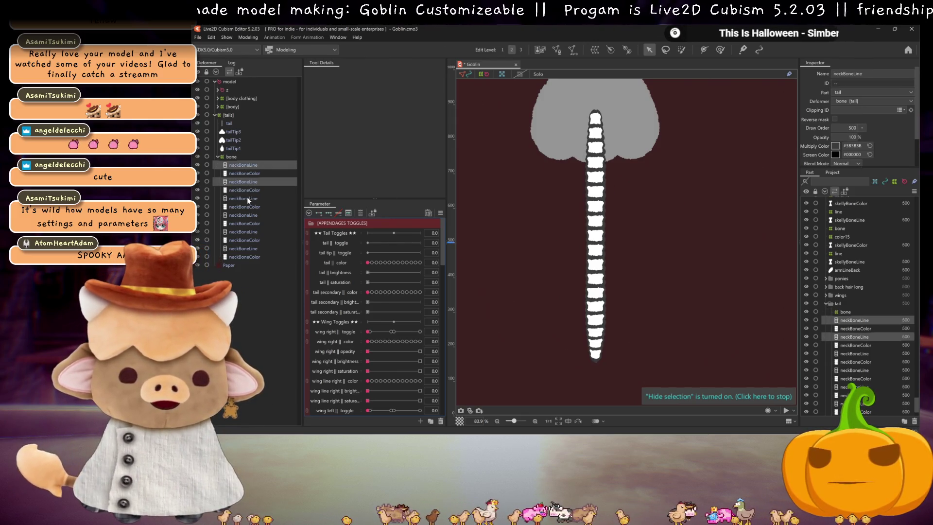
ctrl+click(247, 214)
ctrl+click(252, 232)
ctrl+click(248, 249)
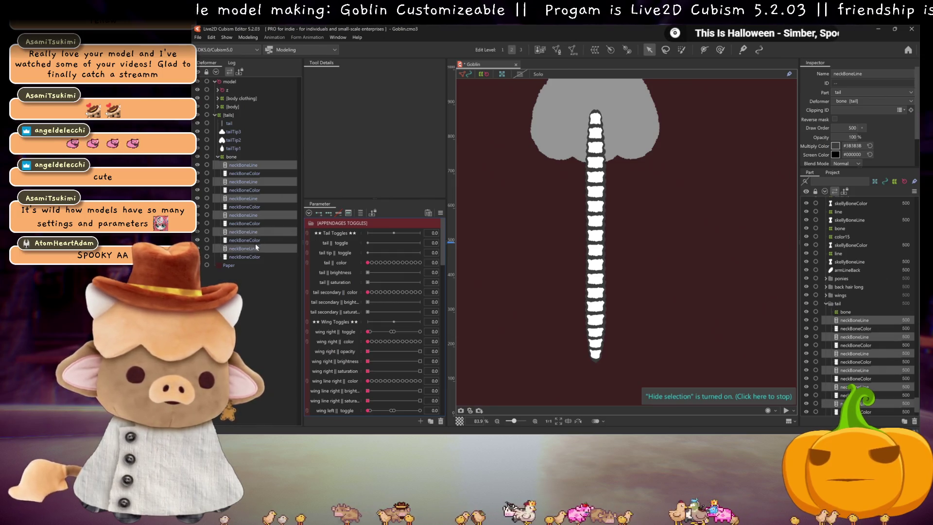
click(595, 50)
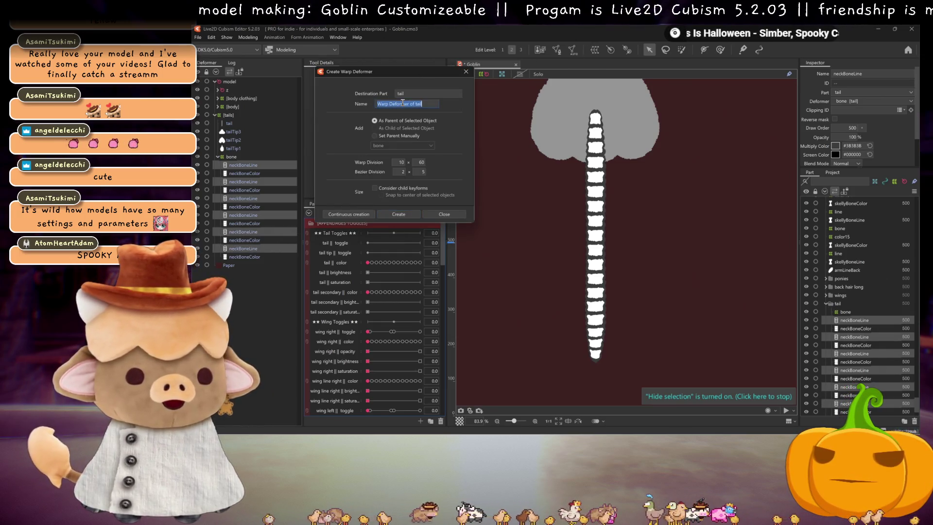
text(line)
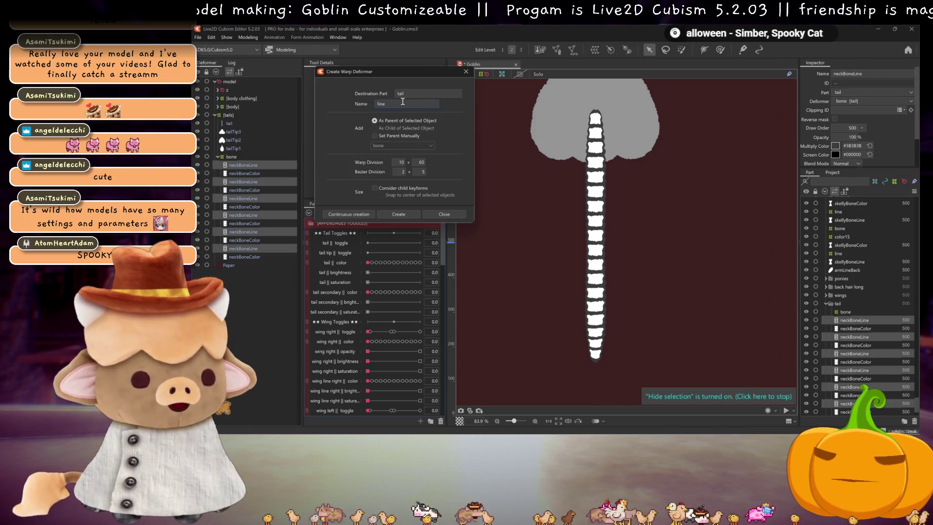
click(360, 214)
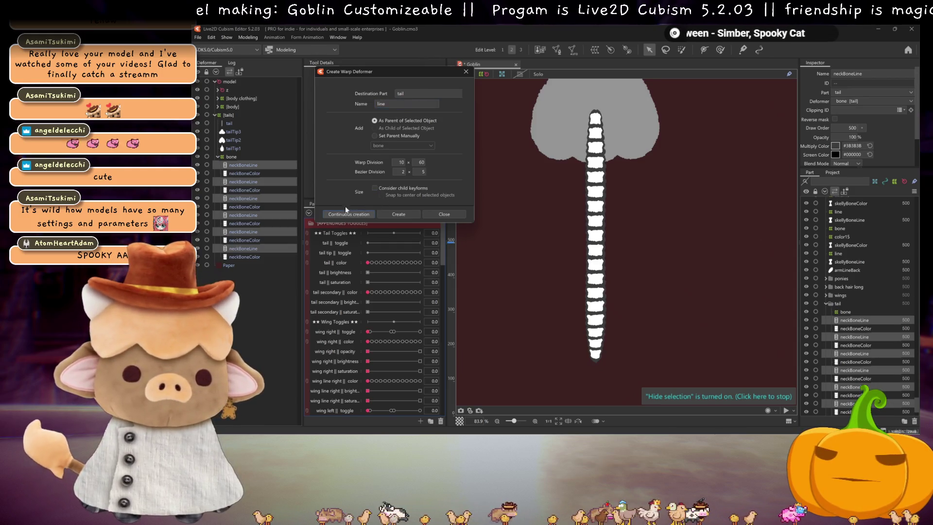
Select the neckBoneColor meshes and create a warp deformer named 'color' for them
click(249, 167)
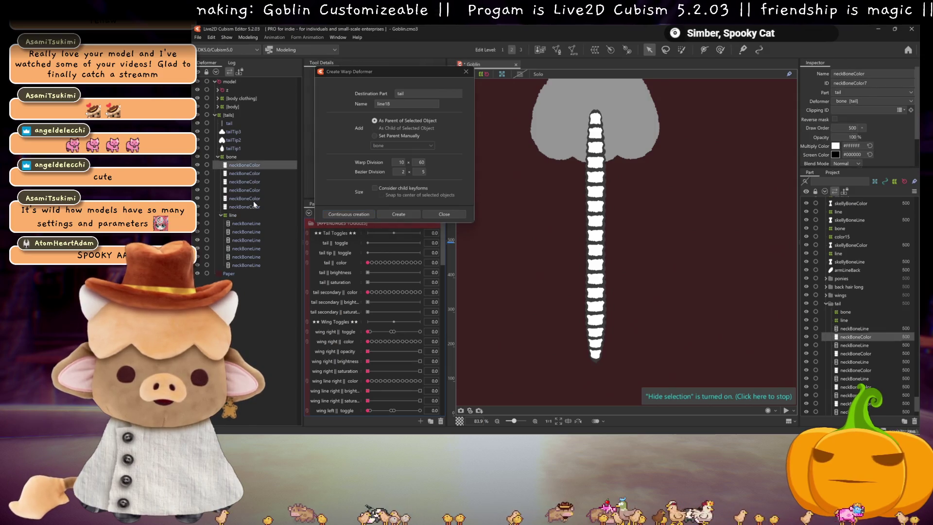
shift+click(252, 206)
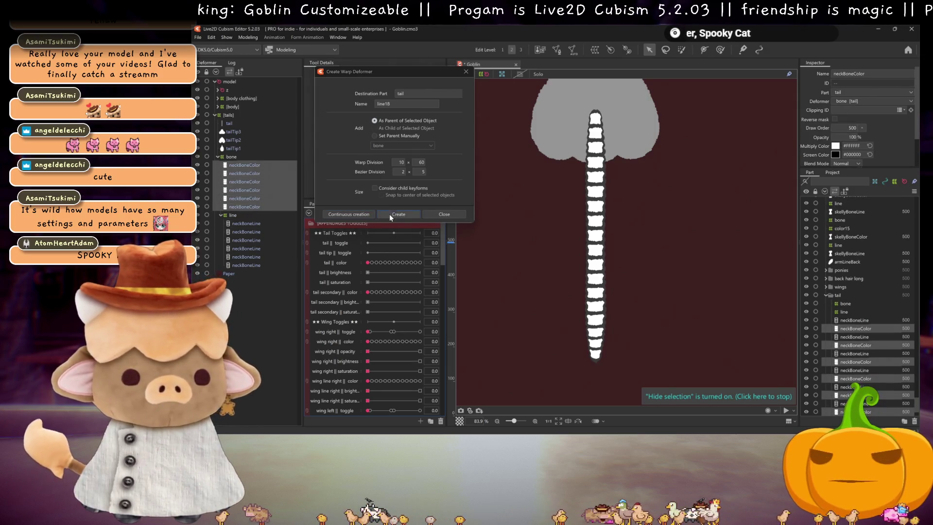
double_click(384, 103)
text(color)
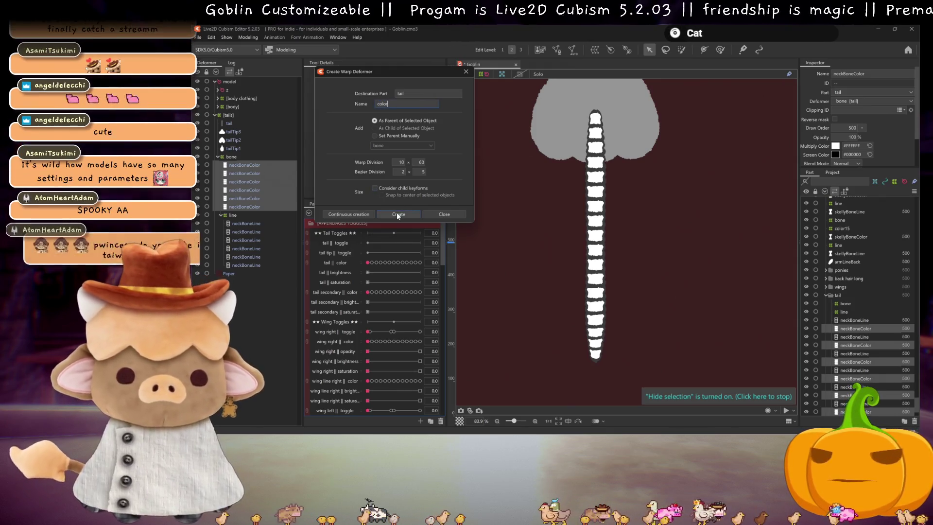
click(397, 212)
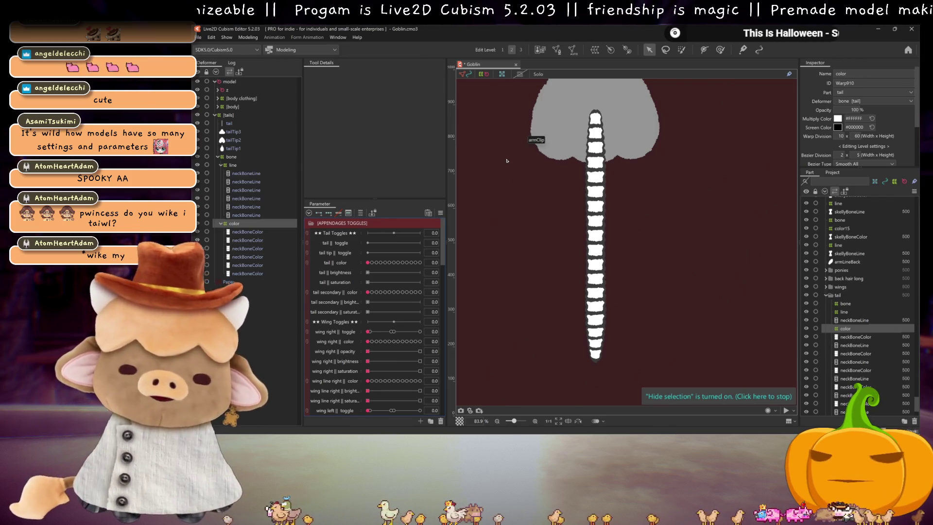
Expand [FACE SKIN TOGGLES], preview skull colour presets, reset them to 0, and select neckBoneColor meshes
scroll(340, 247, down, 10)
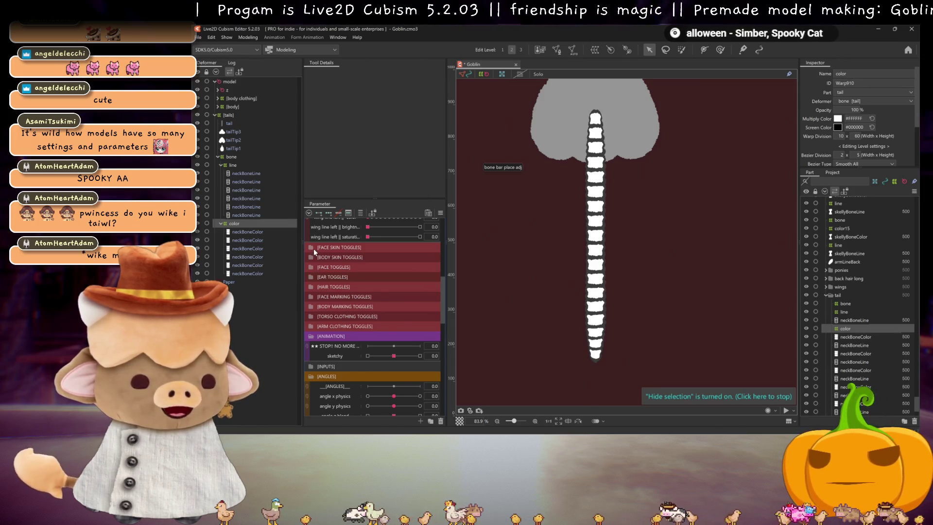
click(313, 248)
mouse_move(370, 295)
mouse_down()
mouse_move(390, 293)
mouse_move(371, 298)
mouse_move(359, 286)
mouse_up()
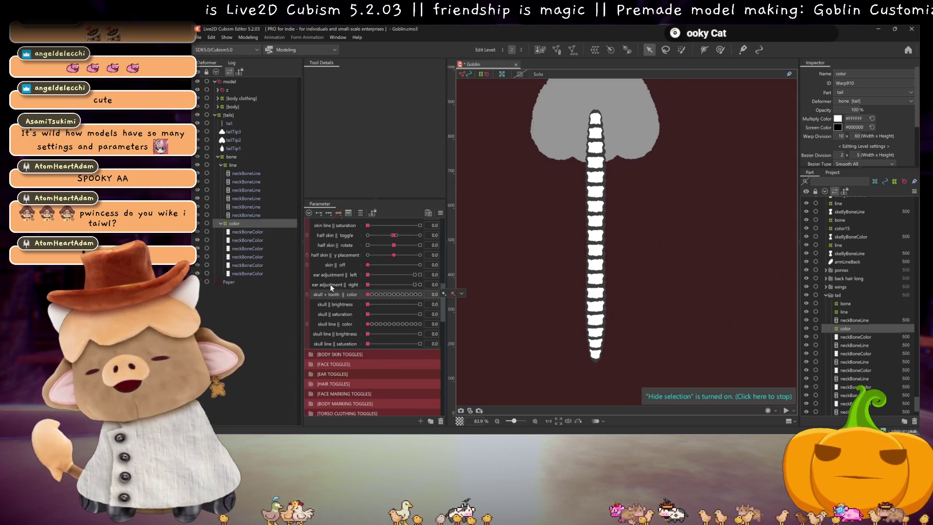
mouse_move(369, 293)
mouse_down()
mouse_move(384, 294)
mouse_move(368, 293)
mouse_move(393, 323)
mouse_move(375, 325)
mouse_move(442, 329)
mouse_move(360, 324)
mouse_up()
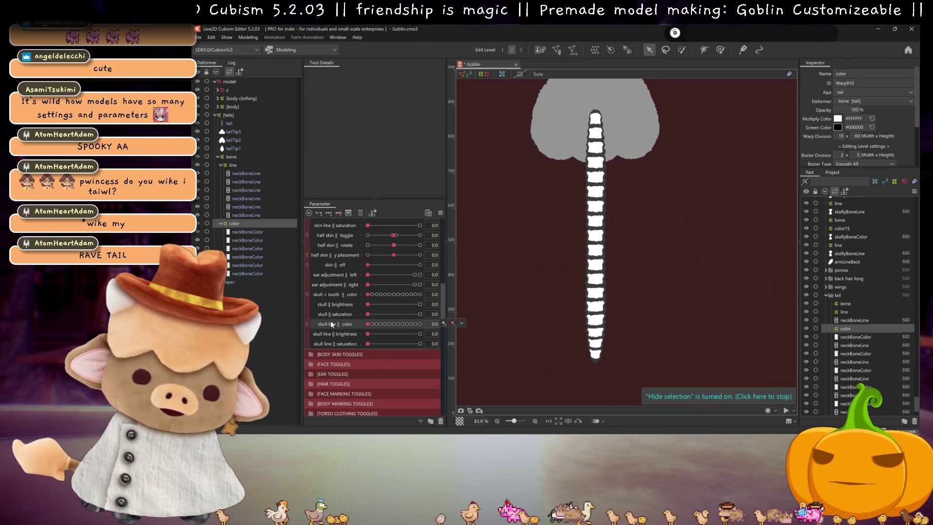
mouse_move(368, 324)
mouse_down()
mouse_move(445, 323)
mouse_move(356, 319)
mouse_move(418, 323)
mouse_move(364, 330)
mouse_move(378, 328)
mouse_move(369, 323)
mouse_move(379, 284)
mouse_move(363, 284)
mouse_up()
click(372, 295)
drag(369, 323, 365, 324)
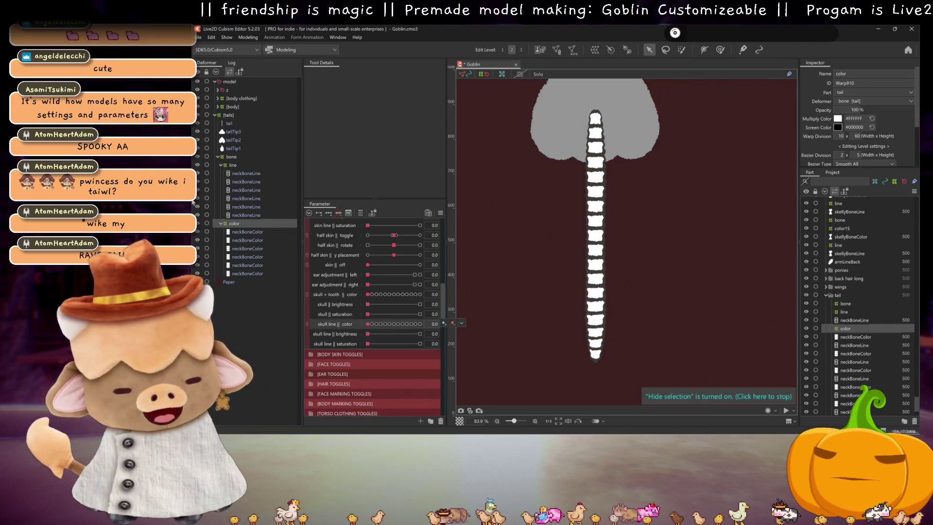
click(243, 232)
shift+click(248, 272)
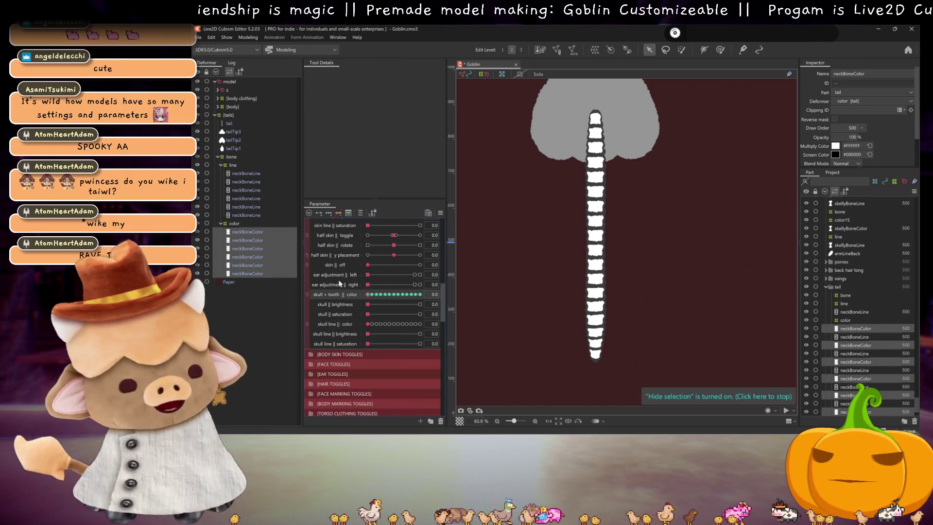
Add skull + tooth colour keyforms to the bone fills and tint them red, then orange
click(340, 212)
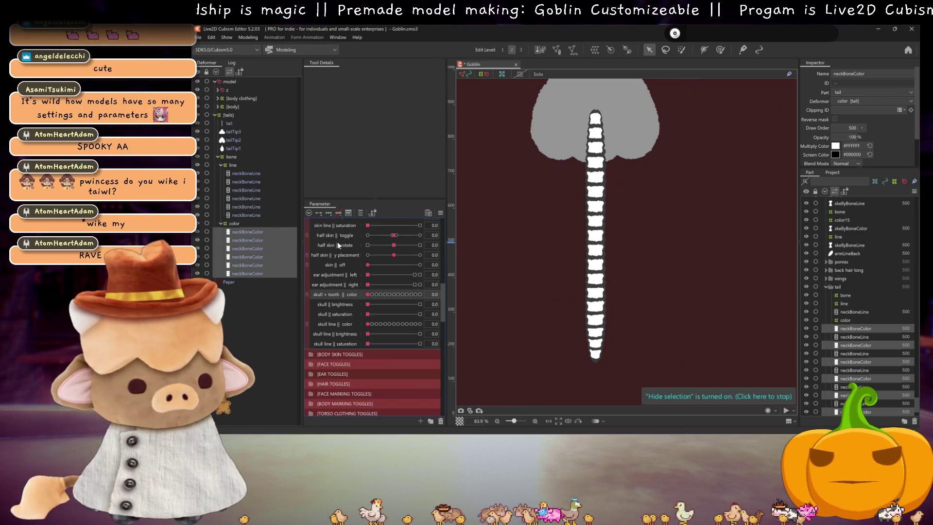
click(374, 294)
mouse_move(429, 433)
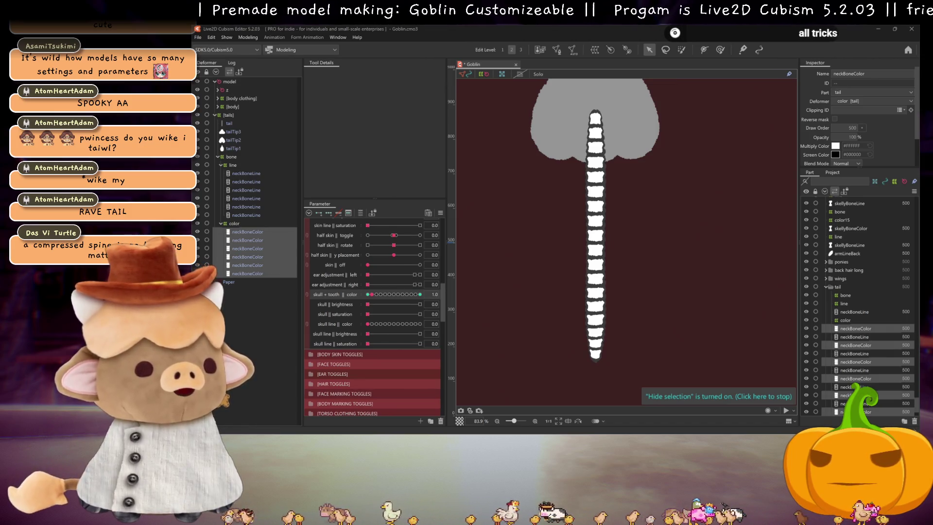
mouse_move(373, 295)
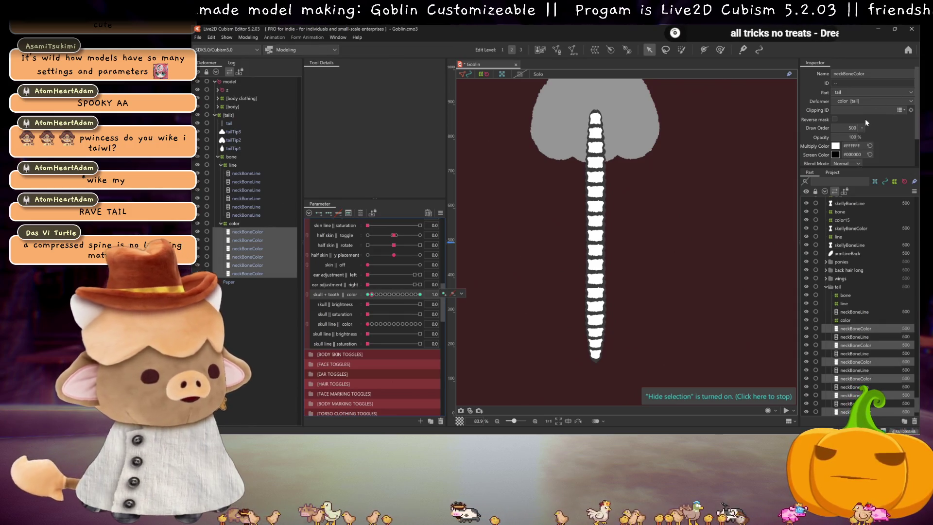
double_click(850, 145)
text(#FF0000)
key(Return)
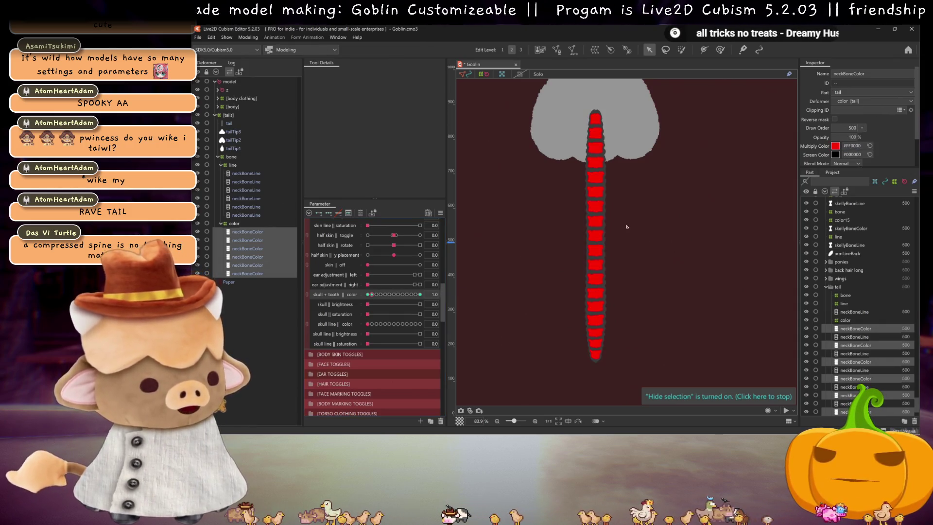
click(376, 295)
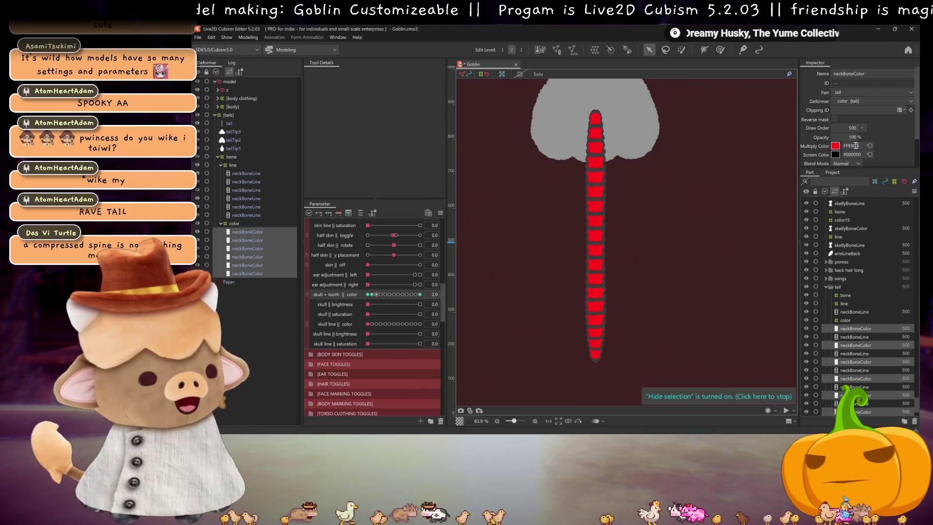
text(00)
key(Return)
Tint the bone fills yellow, lime and pure green at the next skull + tooth colour keys
click(380, 294)
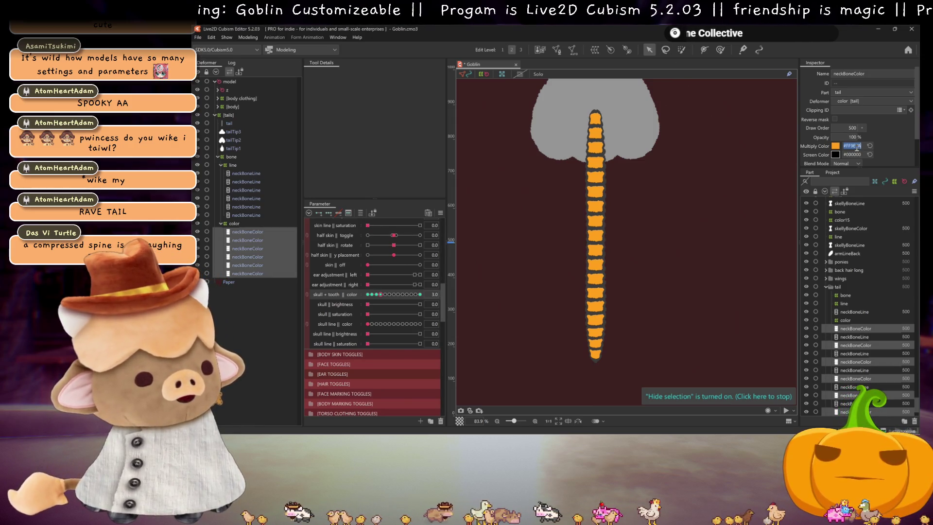
key(Return)
click(385, 294)
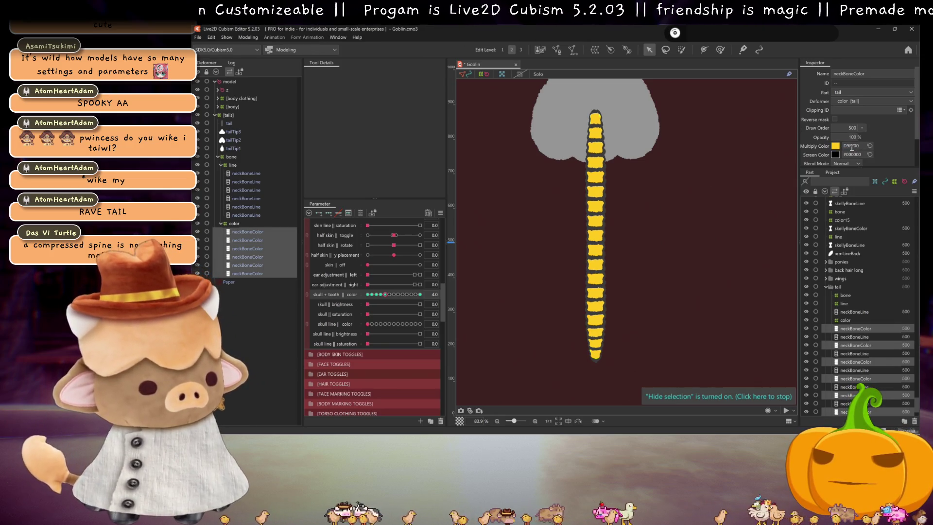
key(Return)
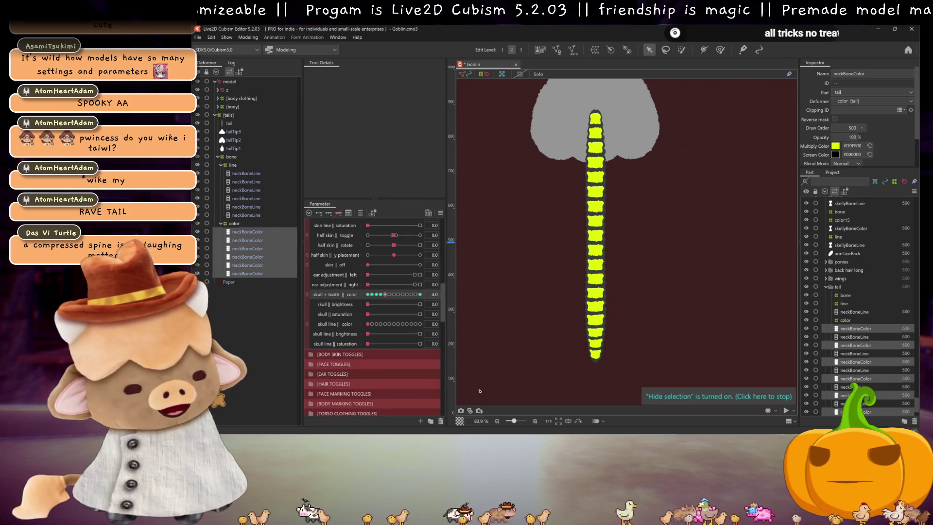
click(390, 294)
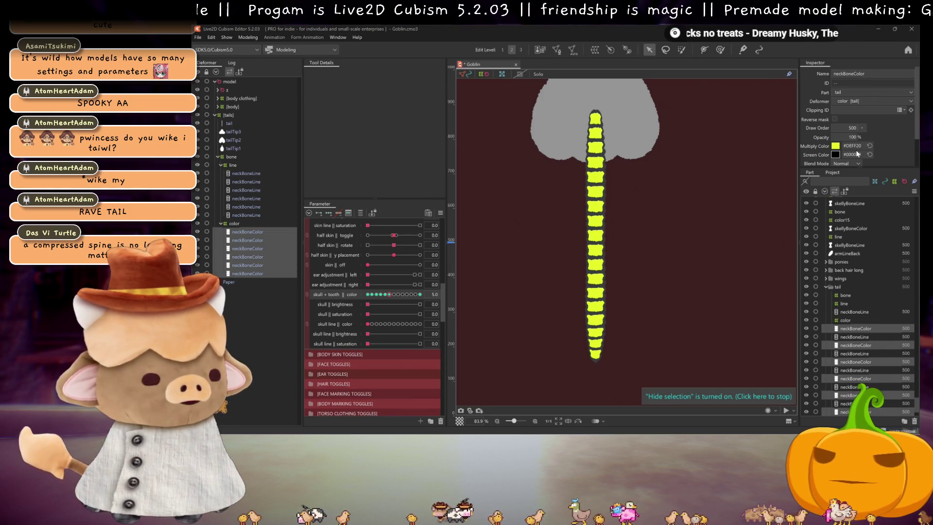
key(Return)
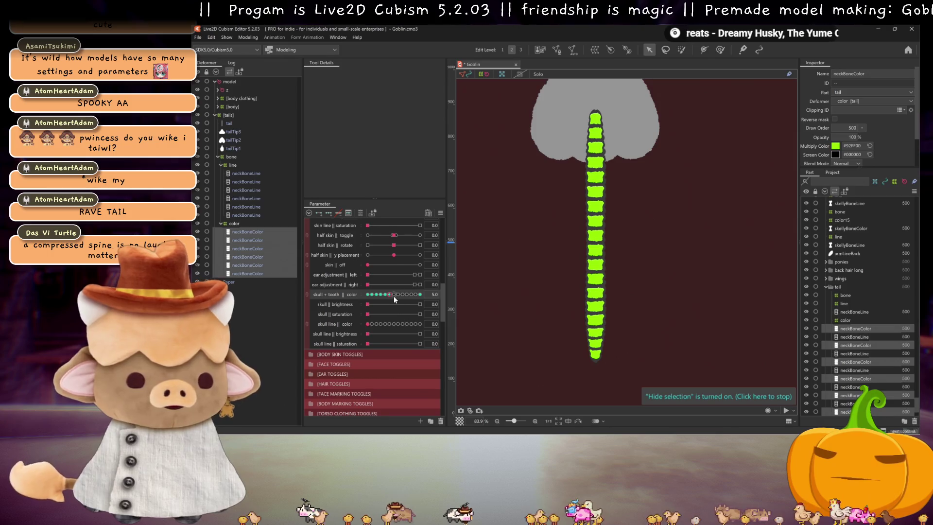
click(393, 294)
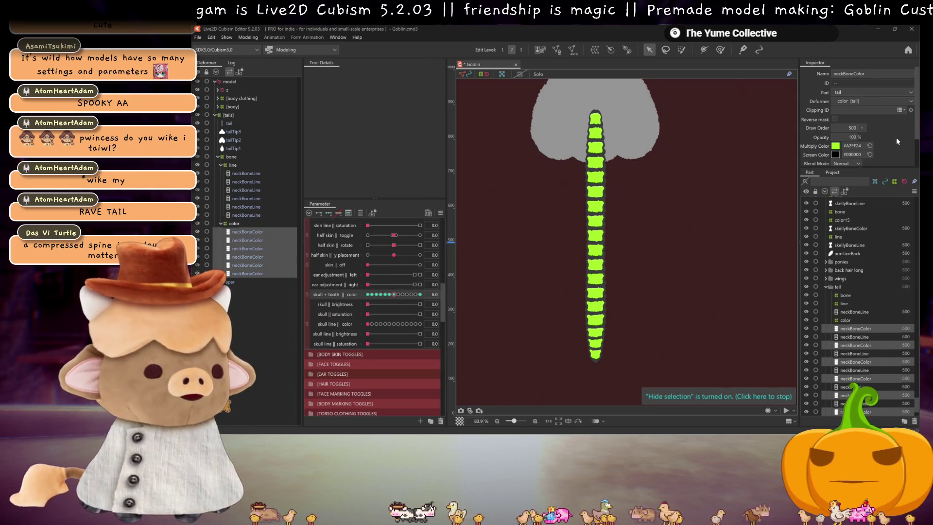
text(#0EFF00)
key(Return)
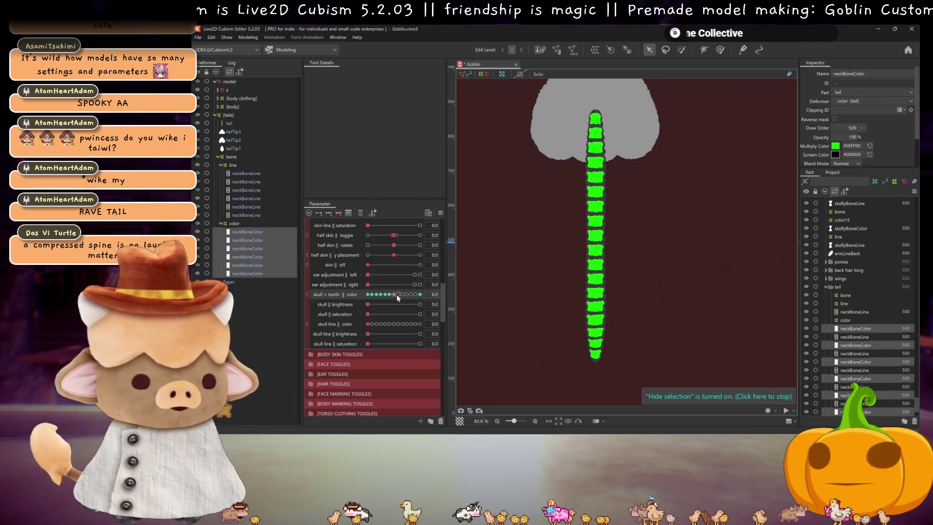
click(397, 294)
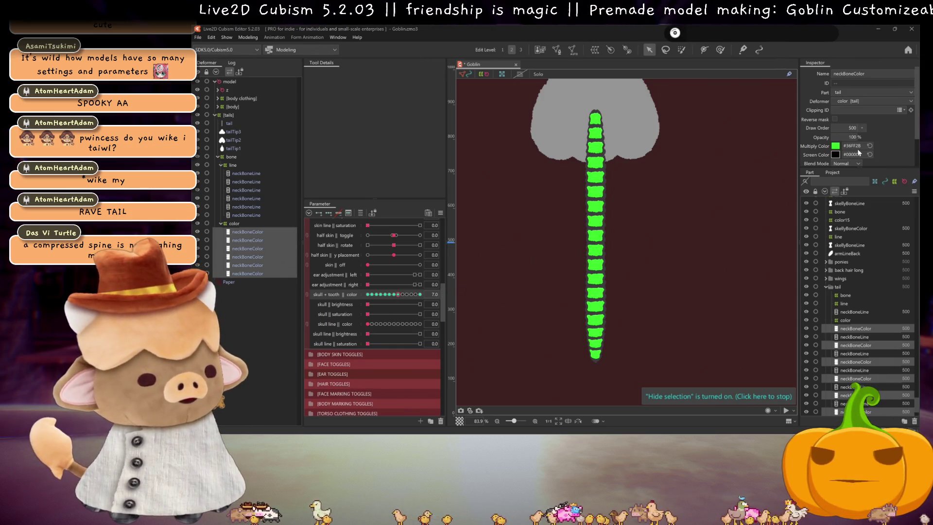
click(402, 295)
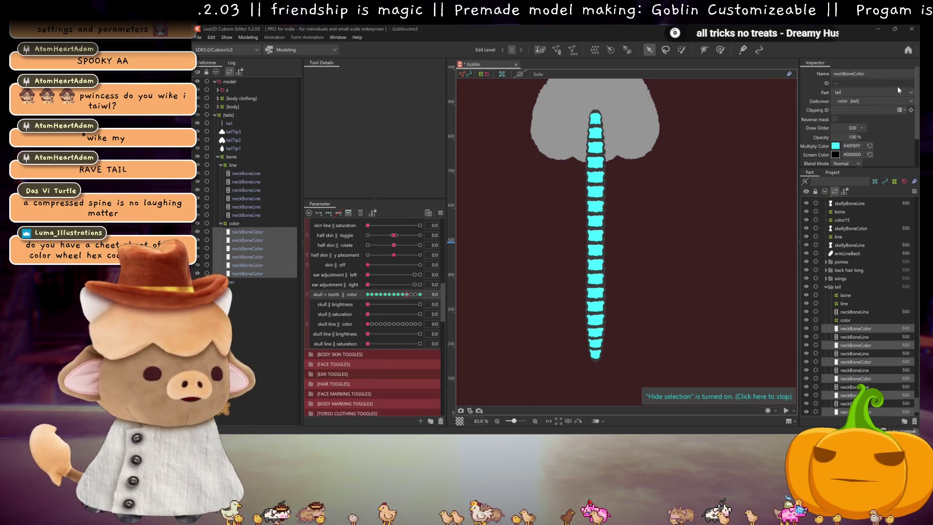
Give the final keys blue, purple and pink (#FF008E), preview the blend and save the model
double_click(853, 145)
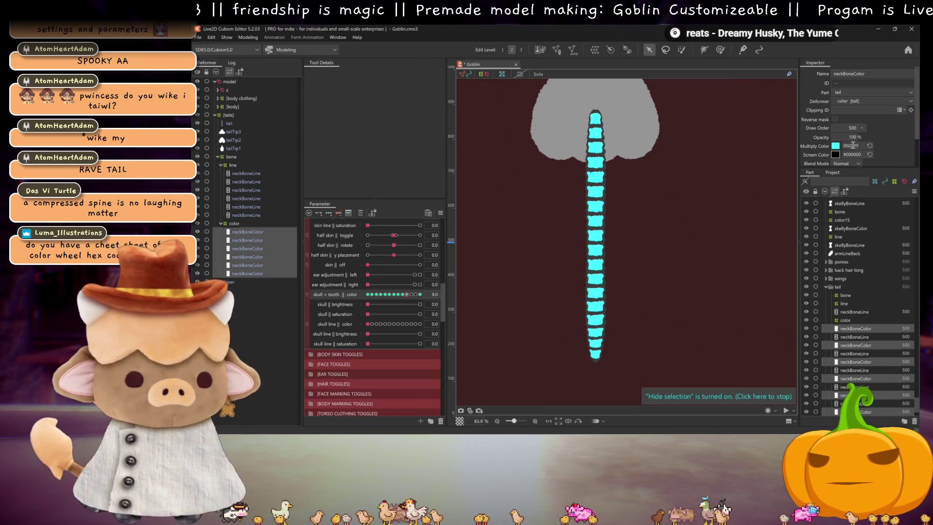
key(Return)
click(413, 294)
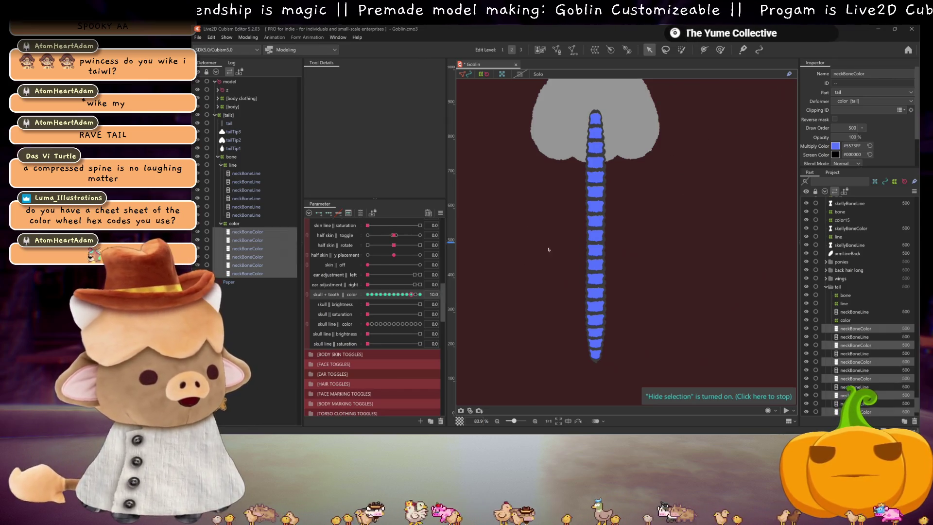
key(Return)
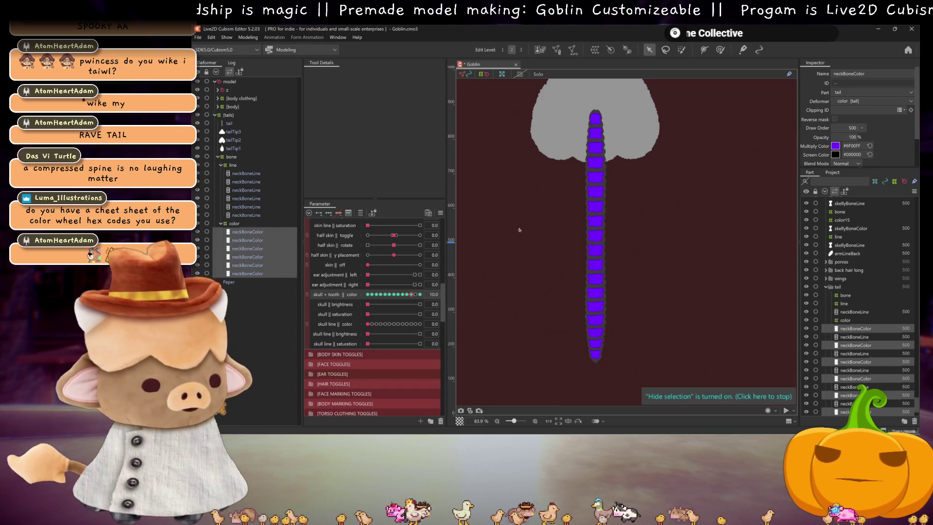
drag(412, 295, 416, 292)
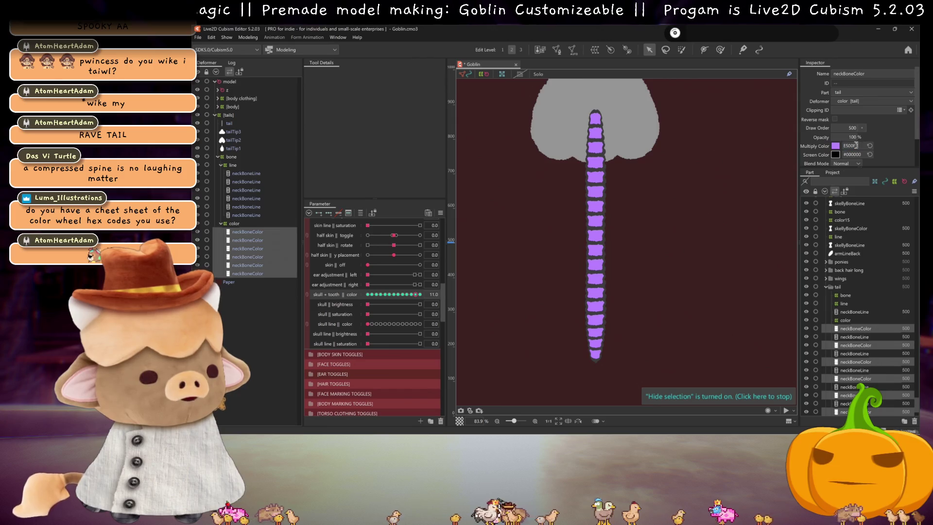
click(420, 294)
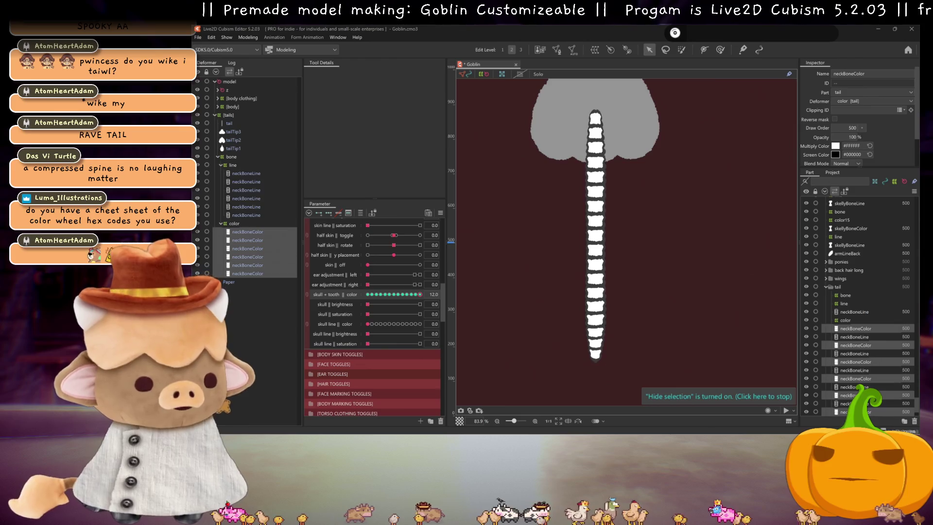
click(850, 146)
text(FF008E)
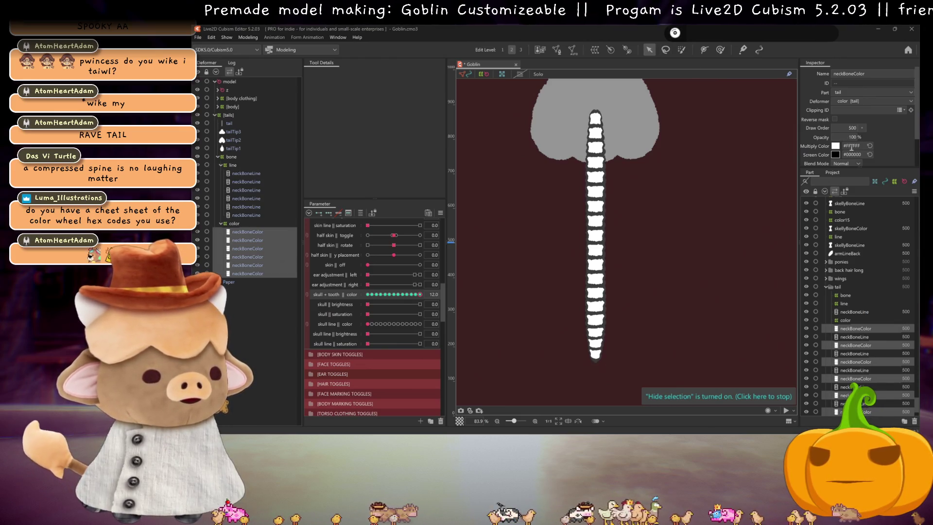
key(Return)
mouse_move(419, 295)
mouse_down()
mouse_move(347, 293)
mouse_move(408, 300)
mouse_move(367, 295)
mouse_up()
key(ctrl+s)
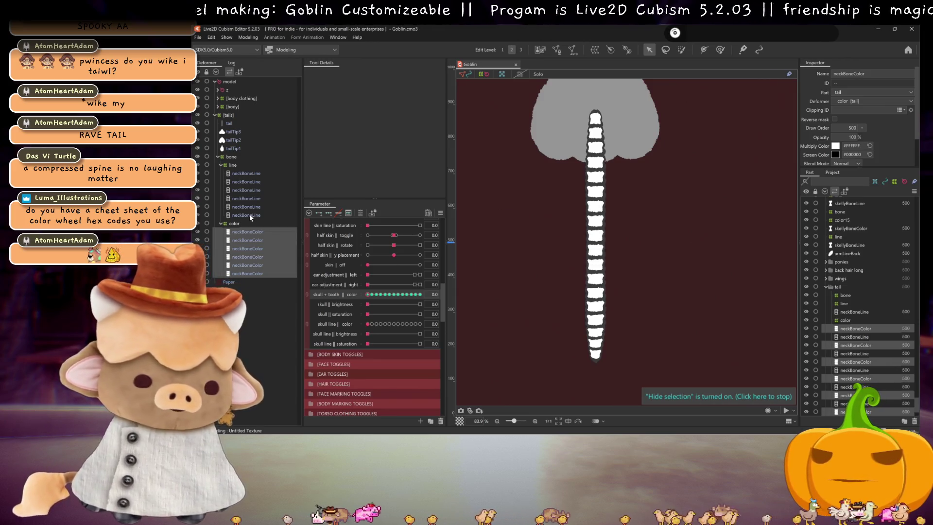
click(250, 215)
Select the six neckBoneLine parts, add skull line colour keyforms, and paste magenta at the last key
shift+click(255, 172)
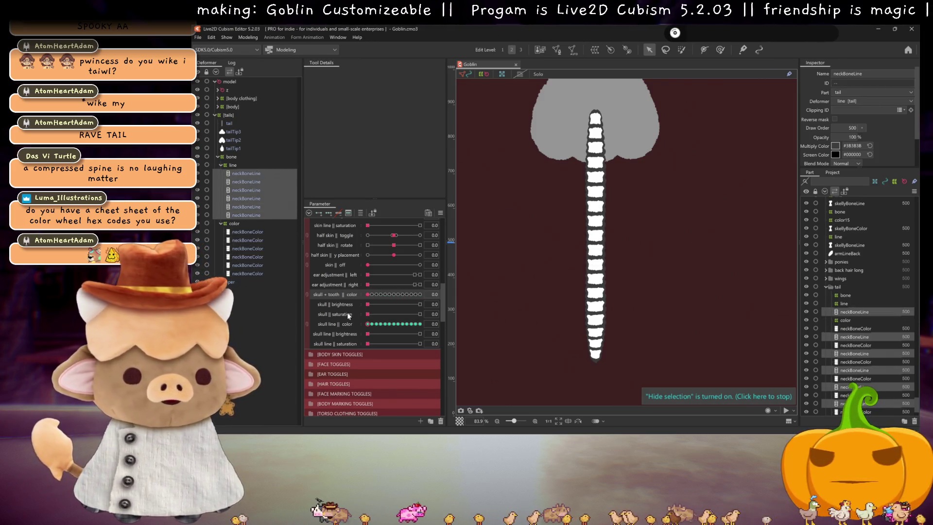
click(318, 213)
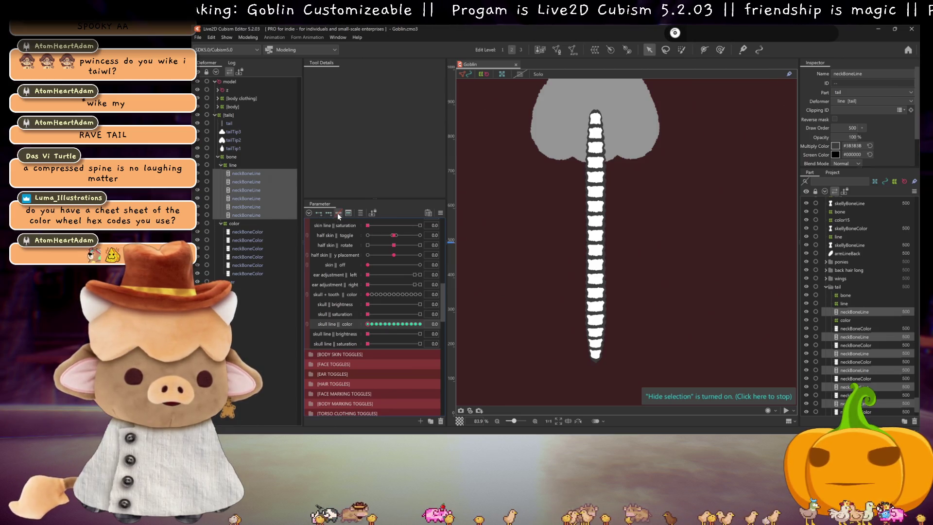
click(371, 324)
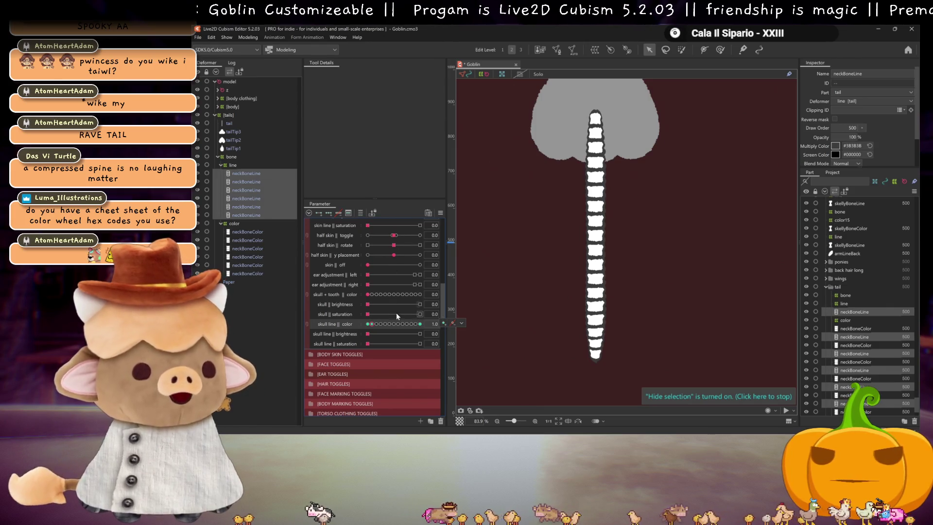
click(420, 324)
double_click(855, 154)
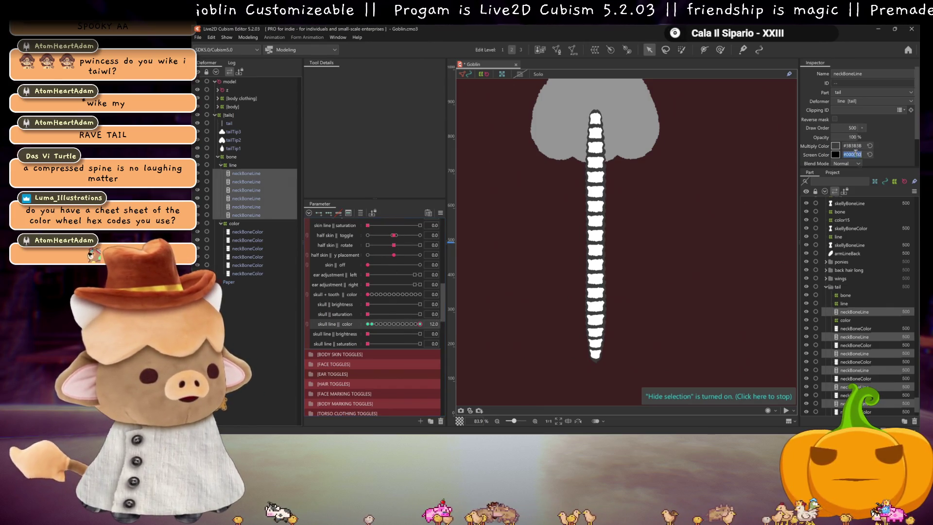
key(ctrl+v)
key(Return)
Make the outlines red (#FF0000) at key 1 and orange (#FF840E) at the next key, adding key 3
click(372, 324)
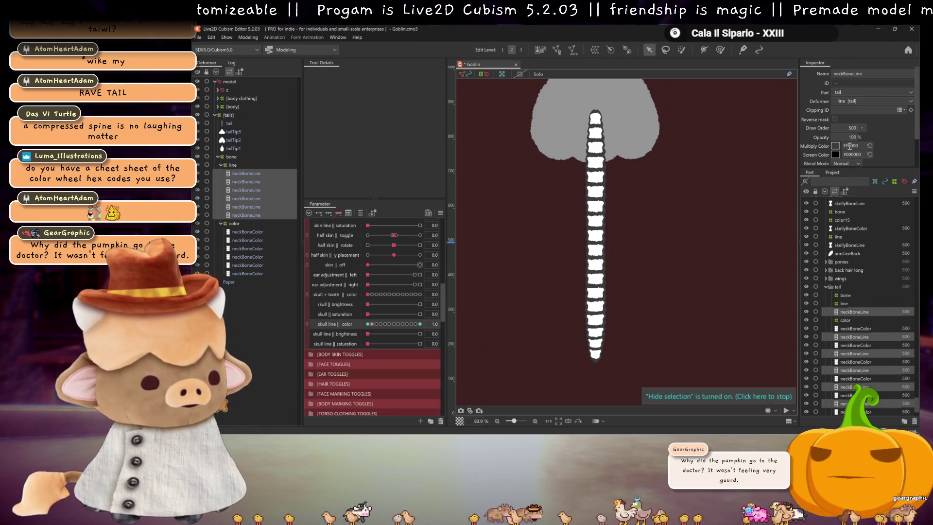
key(Return)
click(444, 323)
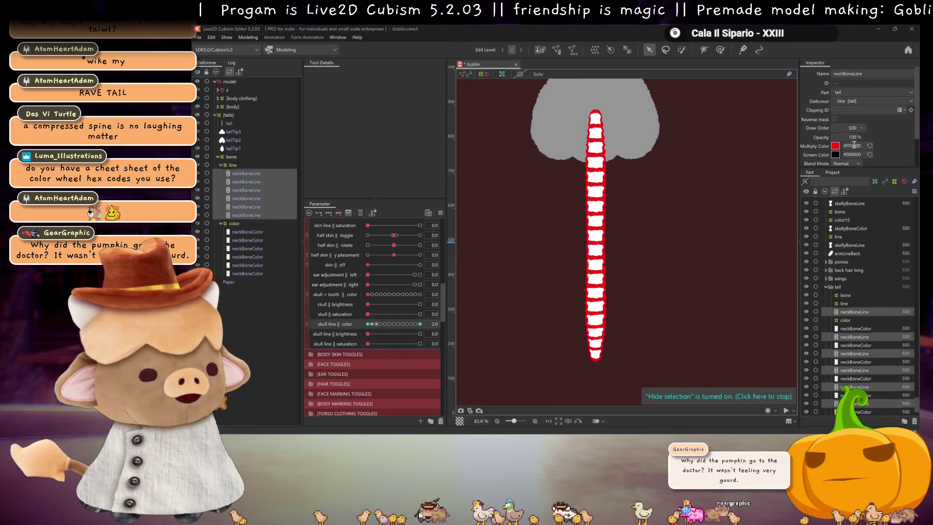
key(Return)
click(381, 324)
click(443, 323)
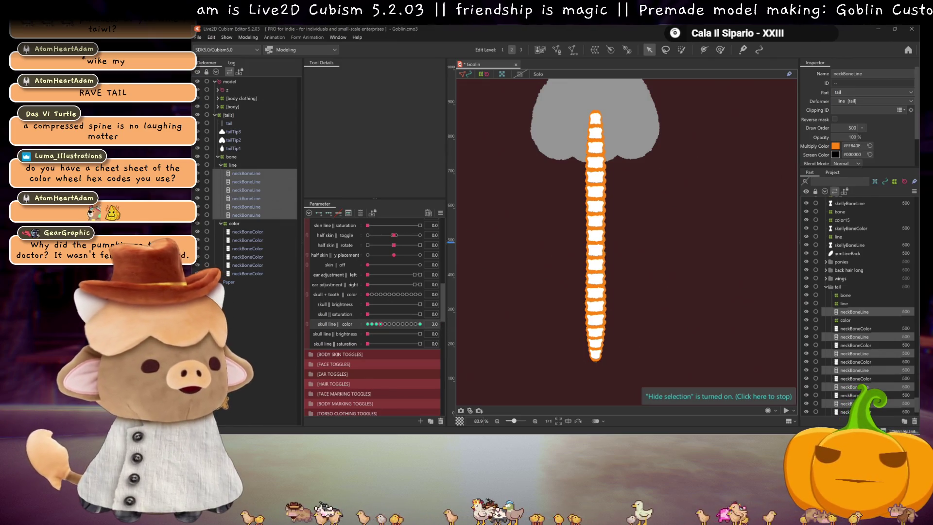
key(alt+Tab)
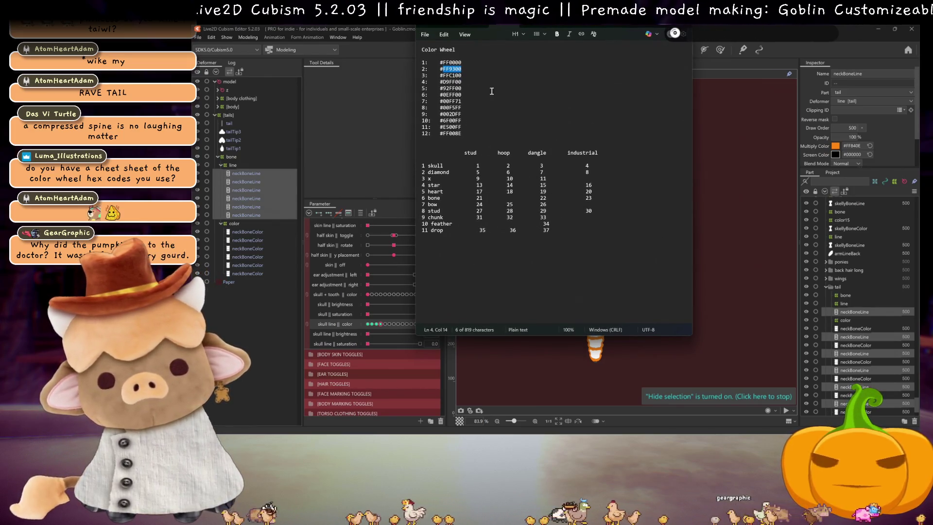
Delete the stud/hoop/dangle/industrial table from the Color Wheel note and minimise Notepad
mouse_move(589, 237)
mouse_down()
mouse_move(423, 164)
mouse_move(435, 151)
mouse_up()
key(Delete)
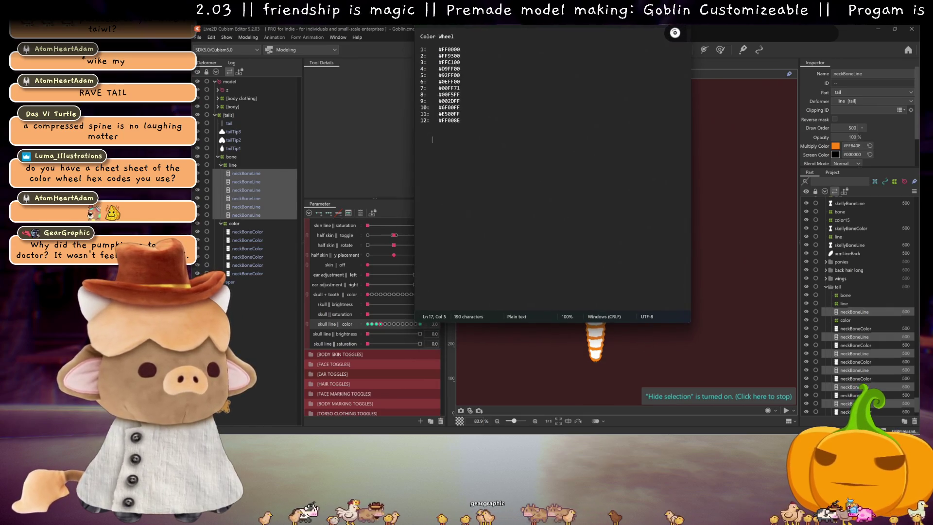
key(super+Down)
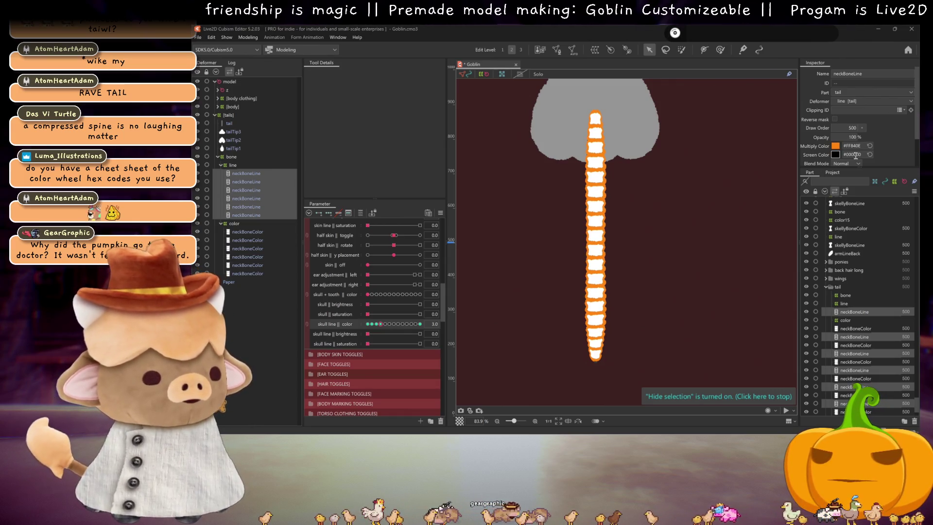
Tint the outlines yellow-green through bright green to green (#00FF71) at skull line colour keys 4–7
click(386, 323)
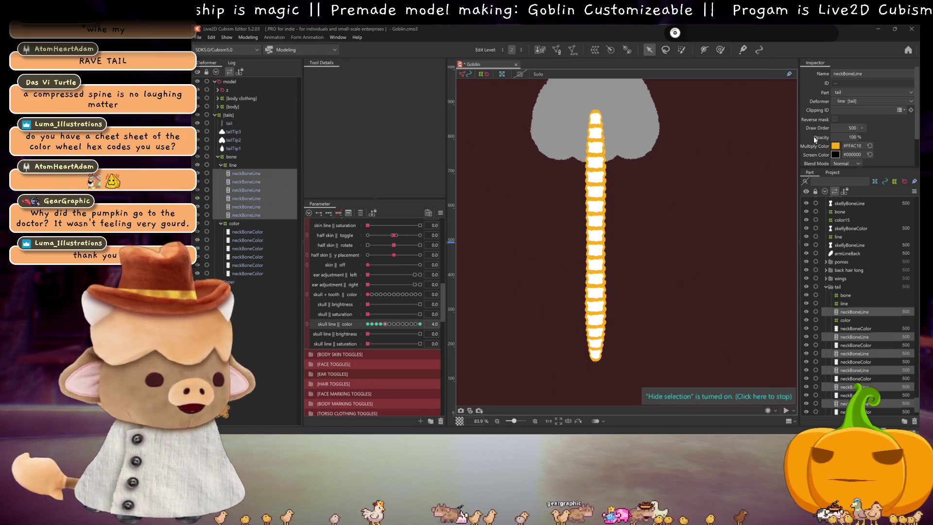
key(Return)
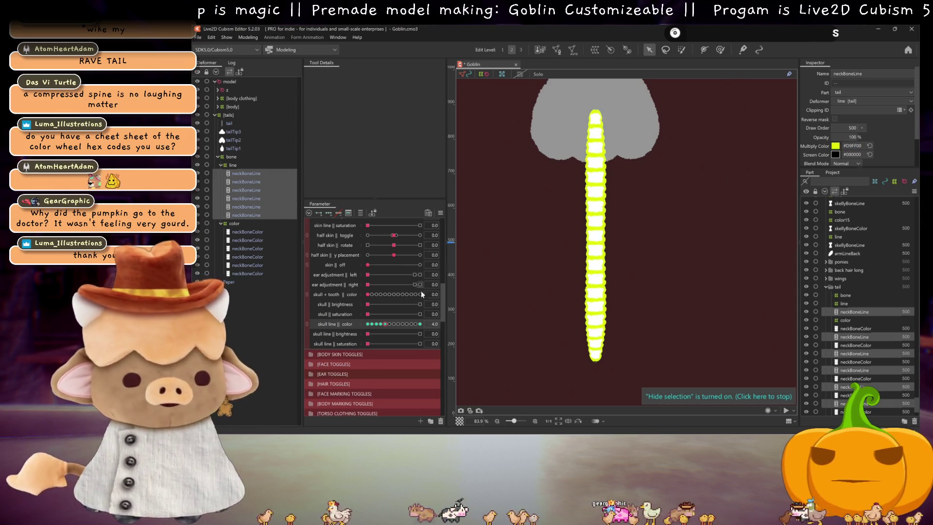
click(389, 324)
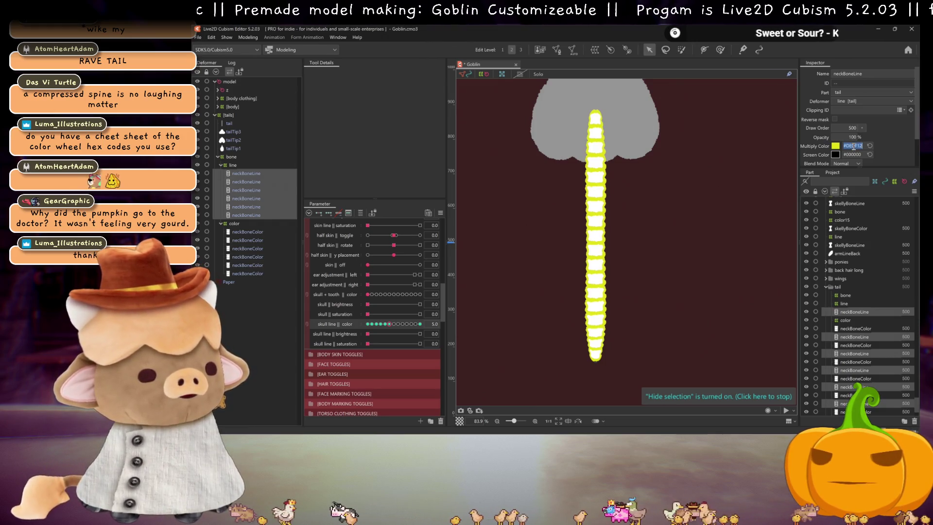
key(Return)
click(394, 324)
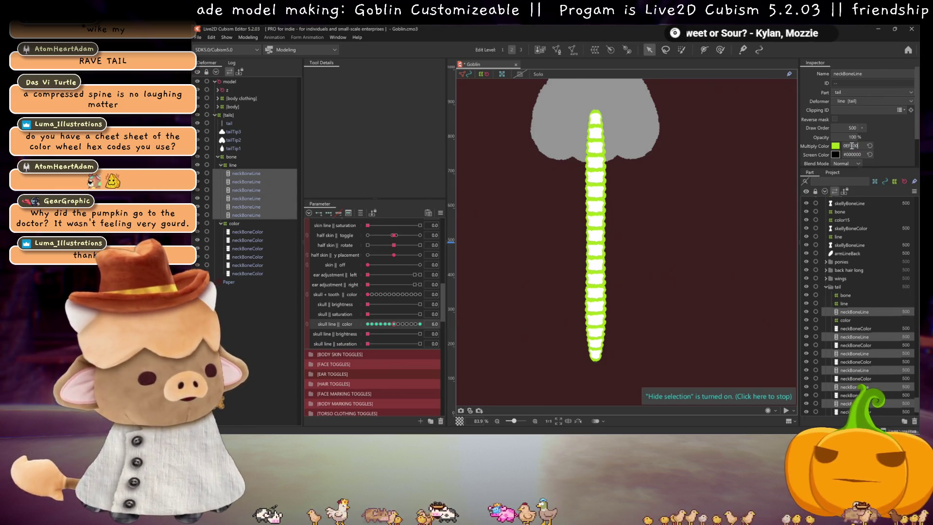
key(Return)
click(398, 324)
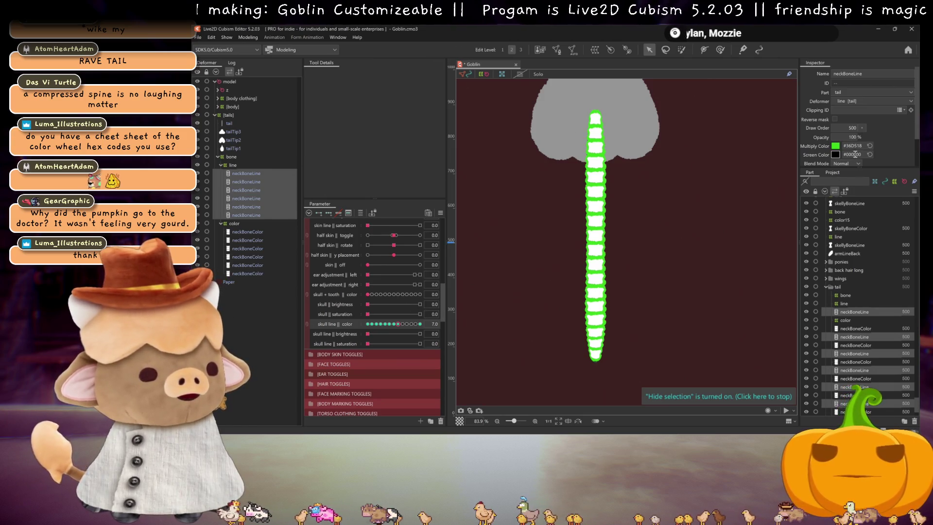
text(00FF71)
key(Return)
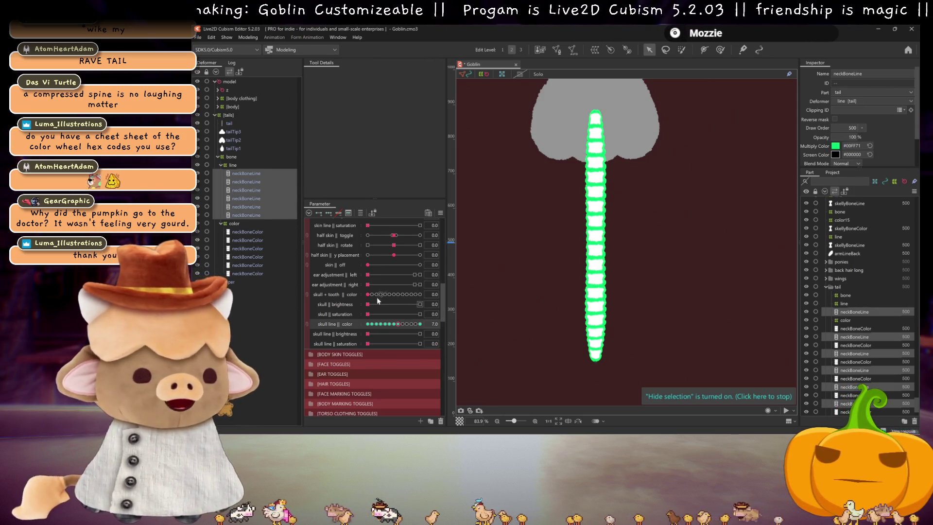
Test full skull brightness and skull line saturation, then move skull line colour to key 8
click(420, 305)
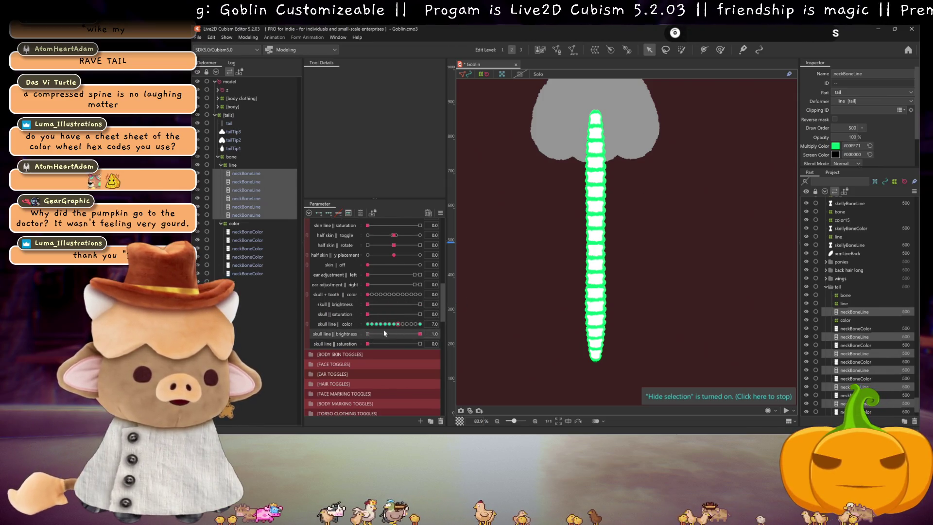
drag(367, 343, 446, 346)
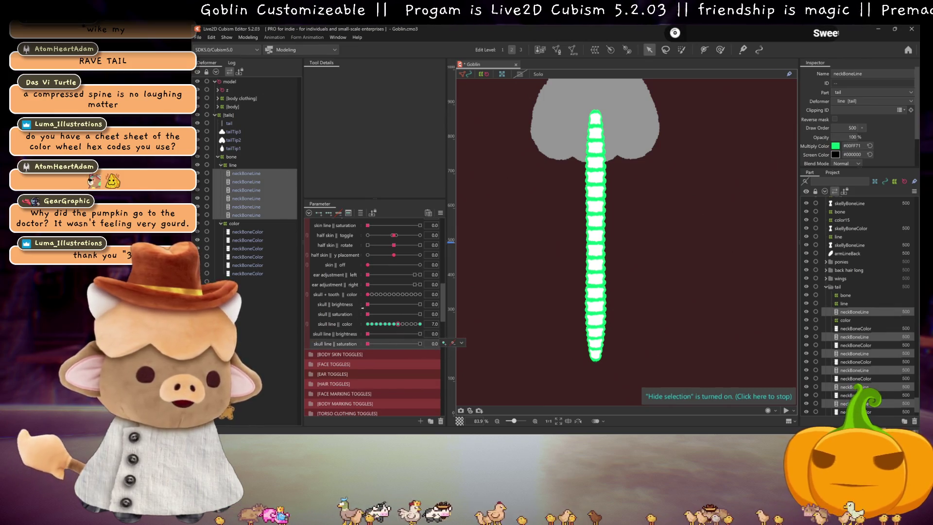
click(403, 323)
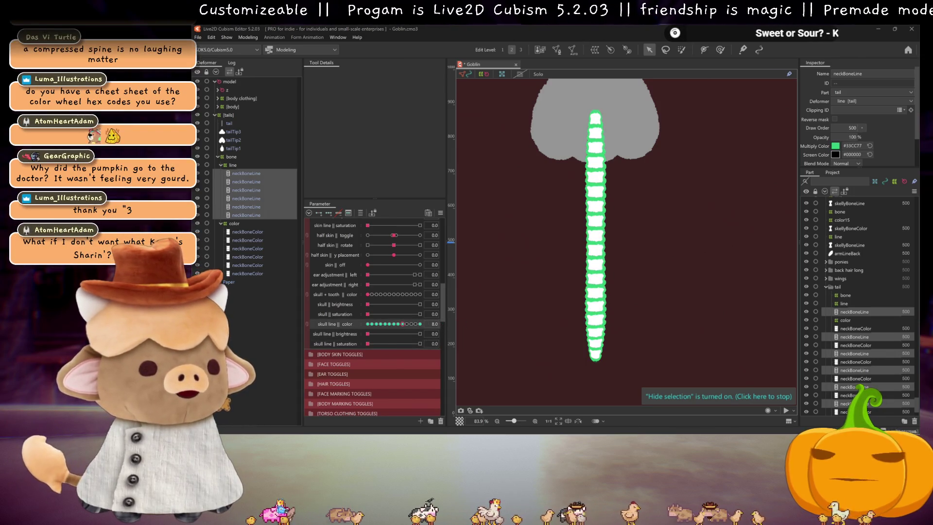
double_click(851, 146)
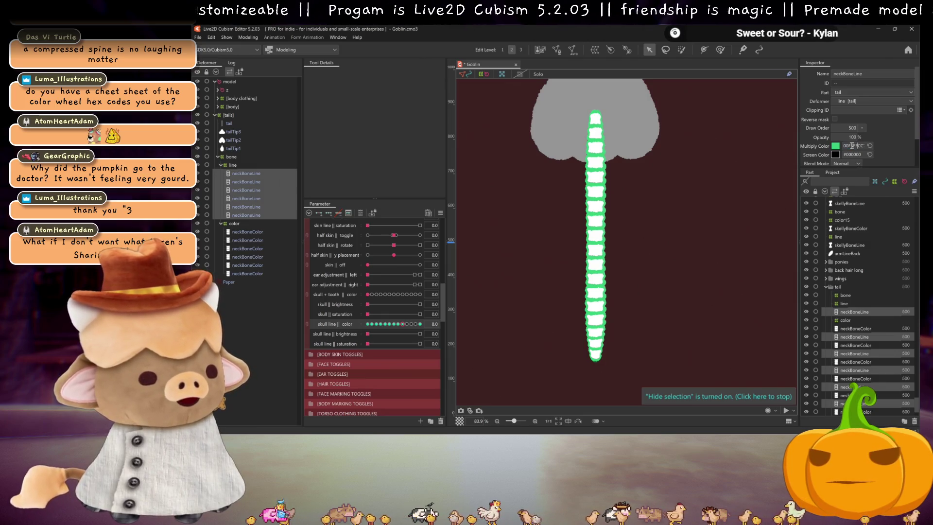
Tint the outline #00FF7F at key 8 through magenta #E500FF at key 11, then return to key 0
text(00FF7F)
key(Return)
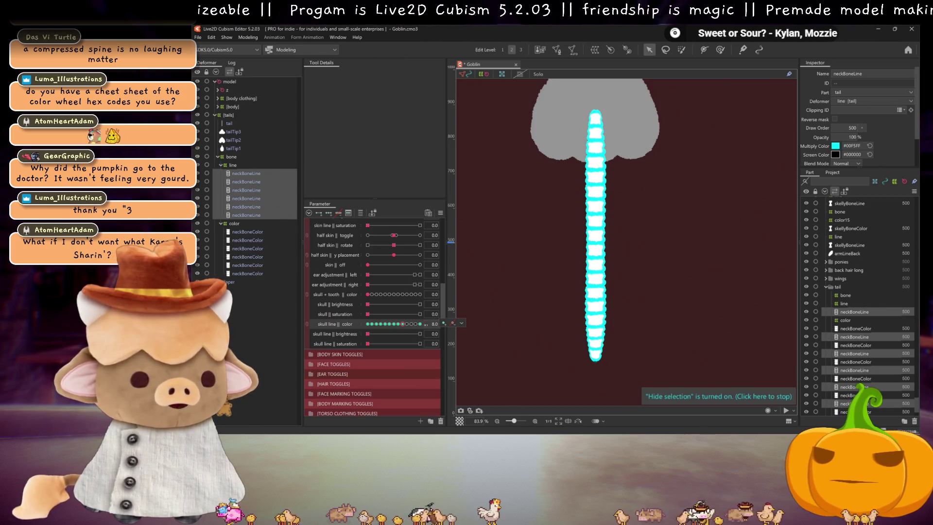
click(408, 323)
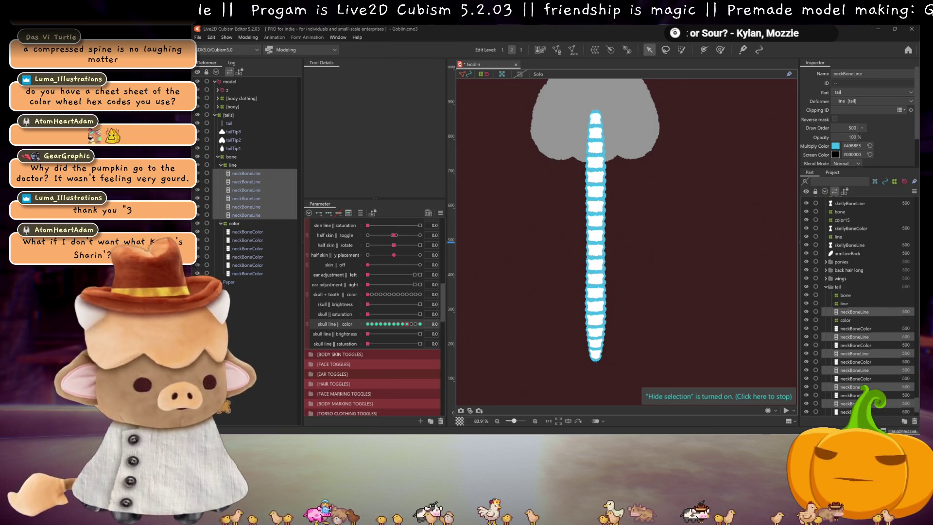
double_click(852, 145)
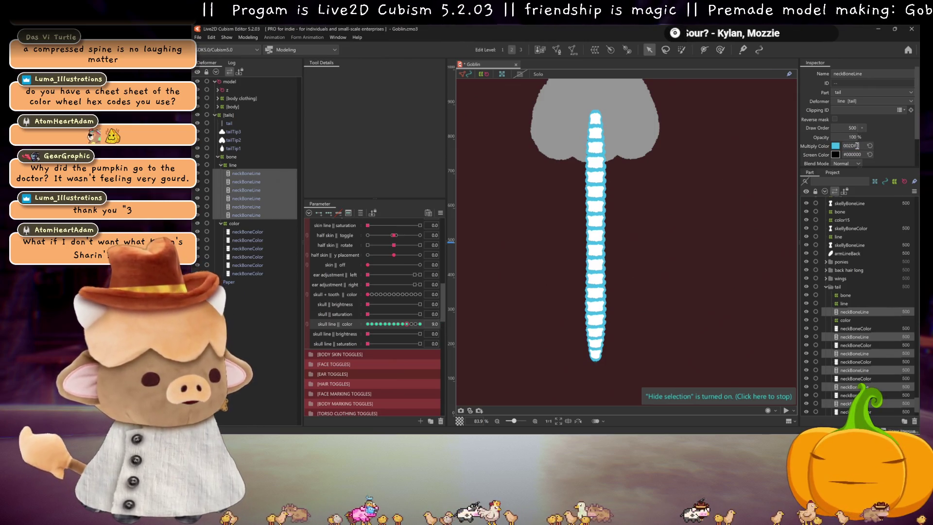
click(412, 324)
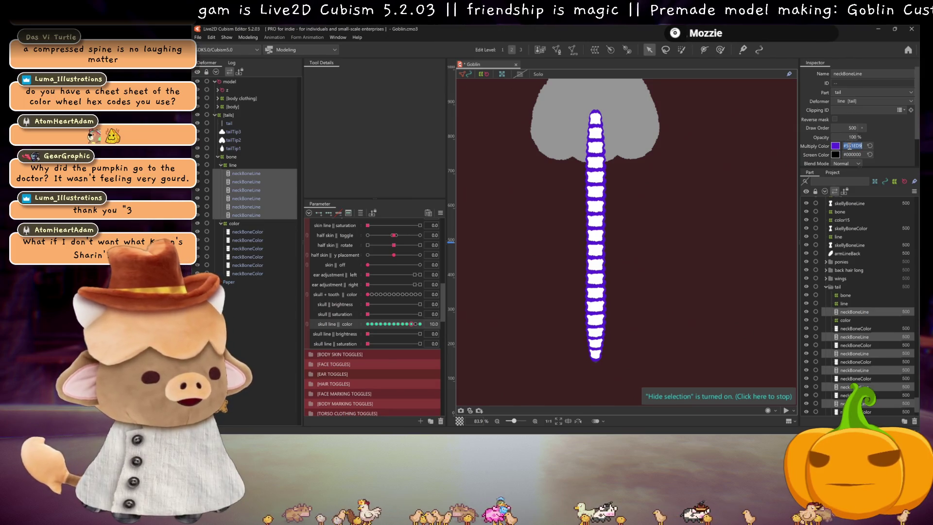
click(420, 324)
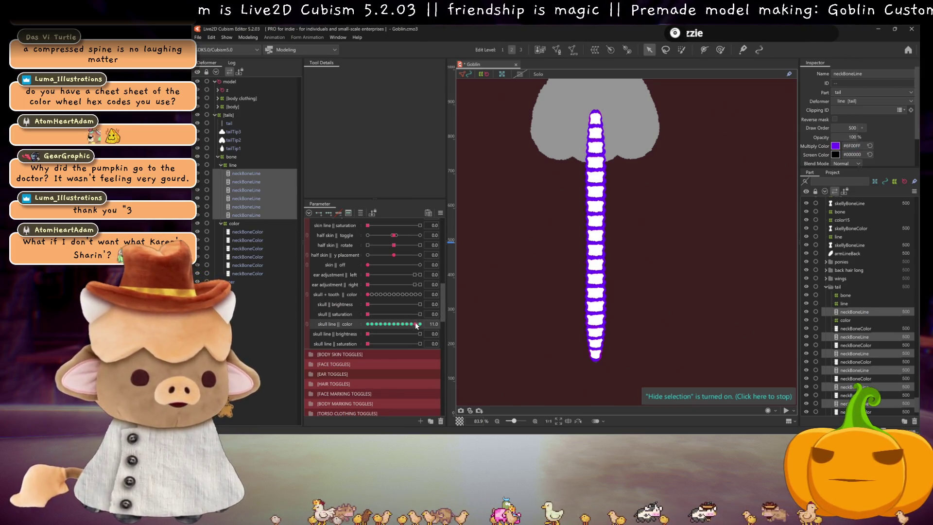
click(419, 324)
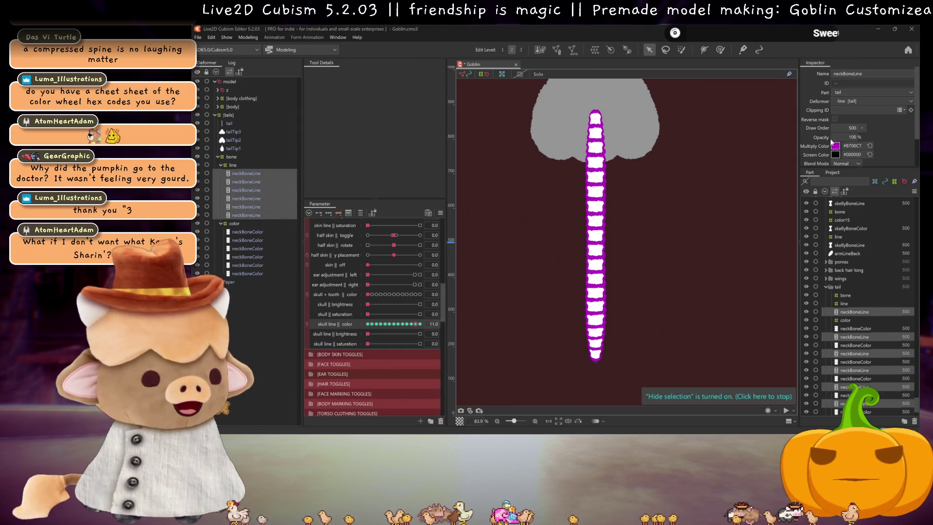
text(E500FF)
key(Return)
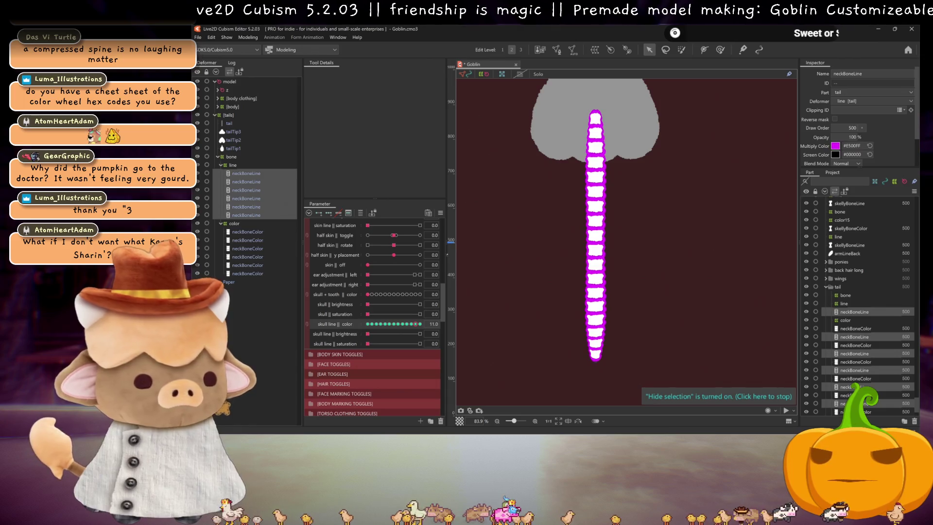
click(368, 324)
click(368, 323)
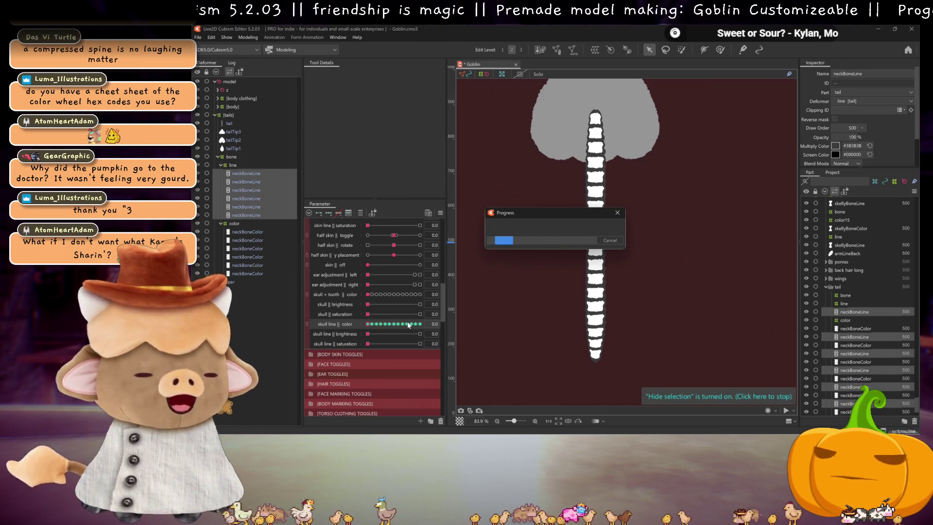
On the tail's line deformer, set a screen colour and black multiply colour at full skull line brightness
drag(408, 324, 367, 324)
click(232, 165)
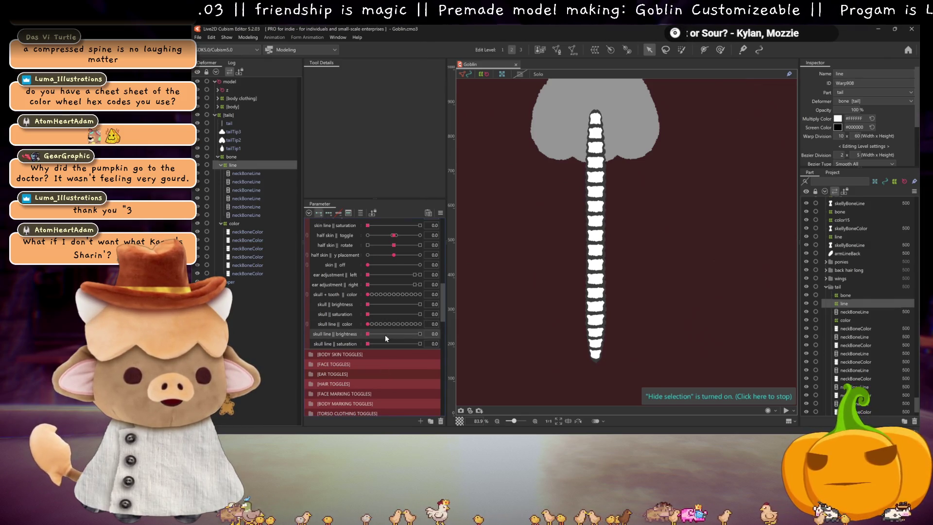
mouse_move(369, 334)
mouse_down()
mouse_move(420, 334)
mouse_move(368, 334)
mouse_move(420, 343)
mouse_up()
click(837, 127)
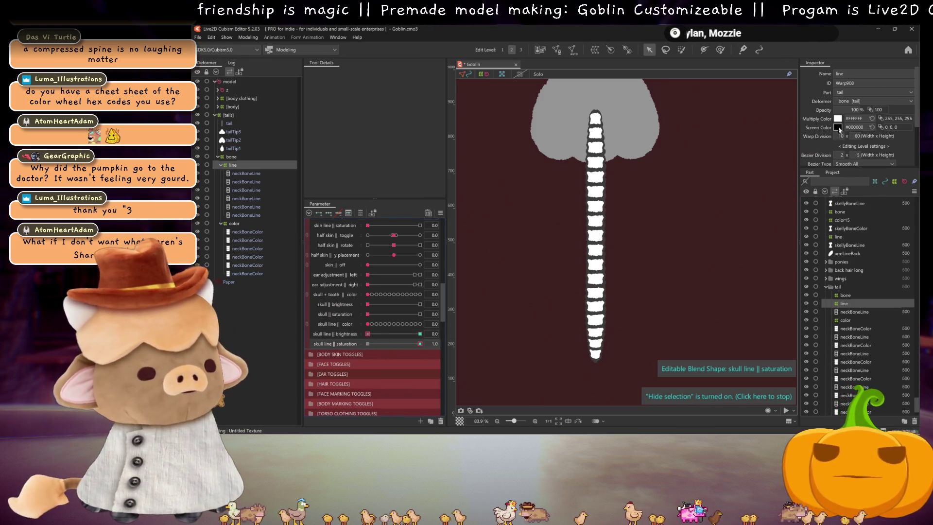
click(839, 130)
click(837, 179)
click(837, 109)
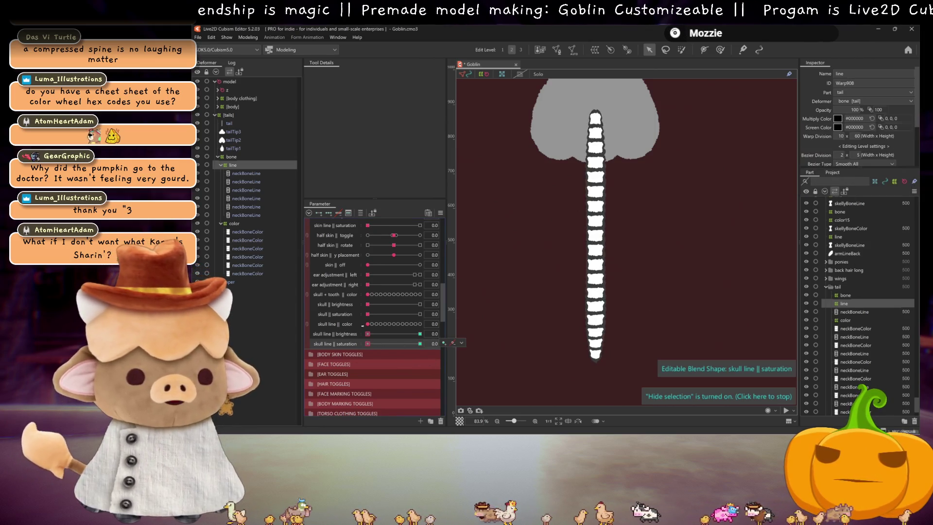
Preview the outline at reduced brightness and partial saturation, then reset the parameters
click(385, 324)
mouse_move(368, 334)
mouse_down()
mouse_move(406, 343)
mouse_move(368, 340)
mouse_up()
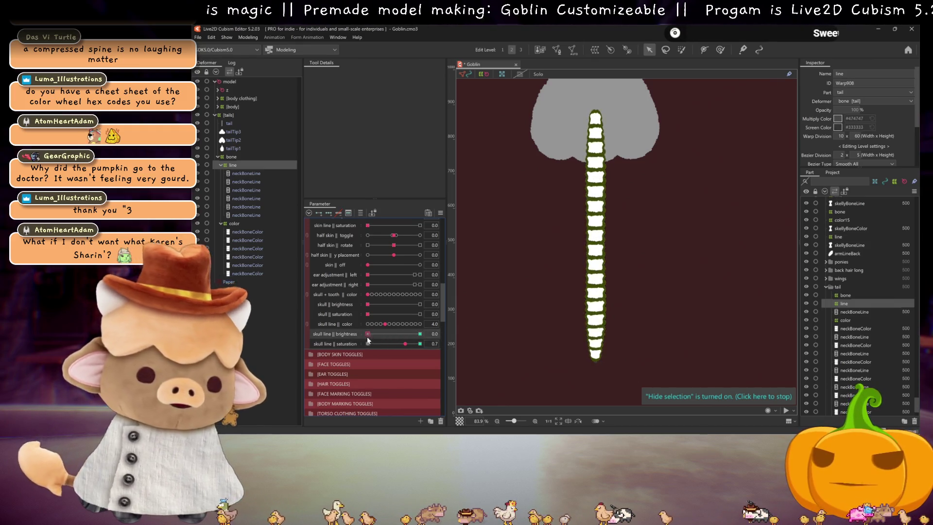
key(ctrl+z)
key(ctrl+z)
key(ctrl+z)
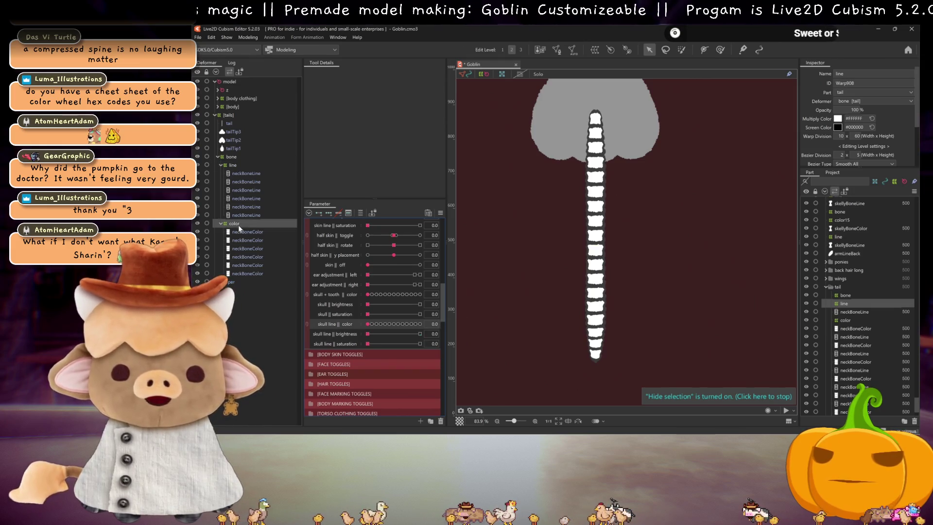
click(238, 224)
click(420, 304)
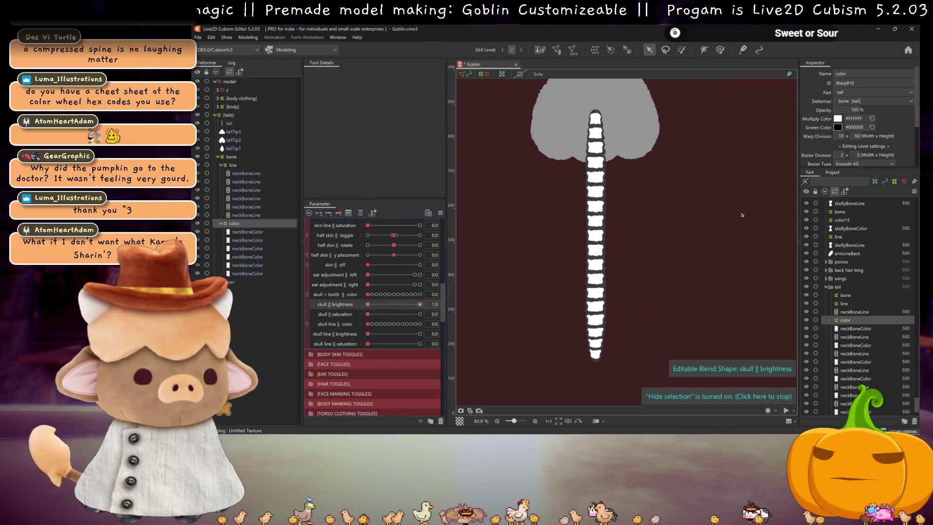
Set white screen colour at skull brightness 1.0 and dark multiply colour at skull saturation 1.0, then save
click(838, 127)
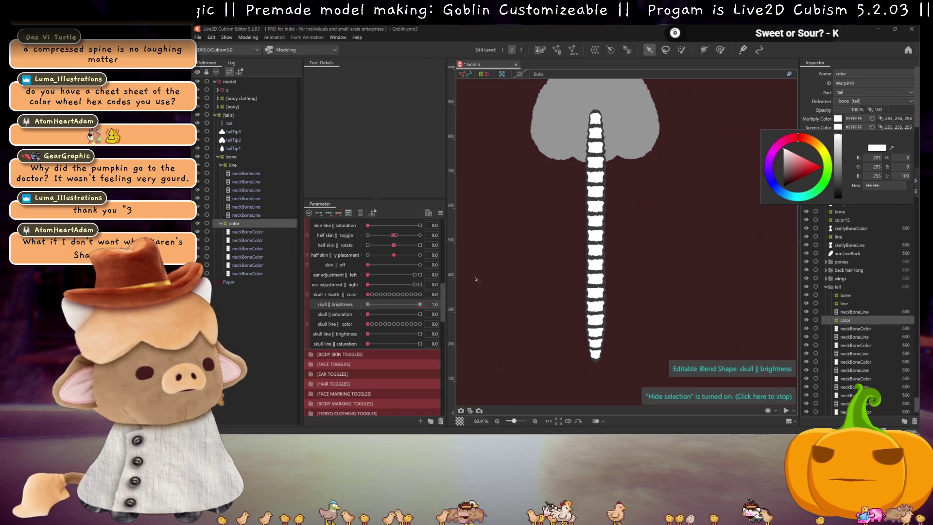
click(335, 314)
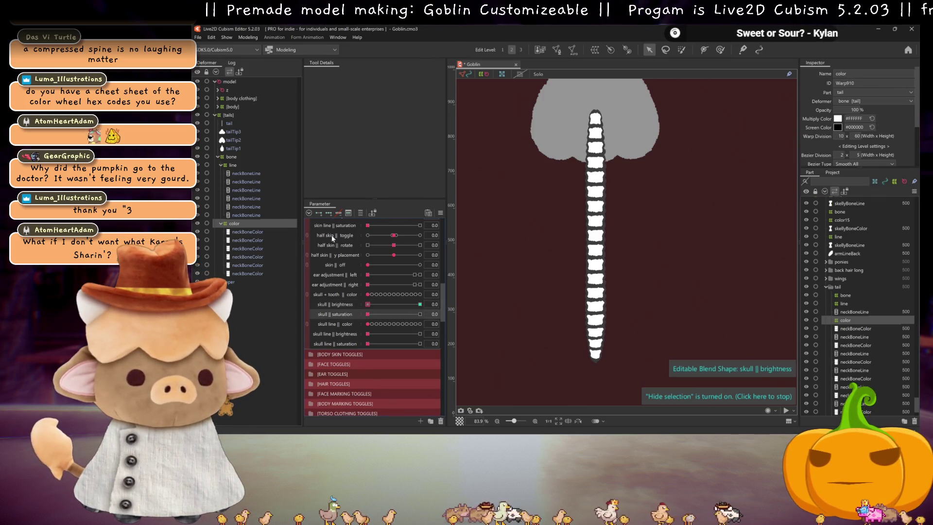
drag(368, 314, 419, 315)
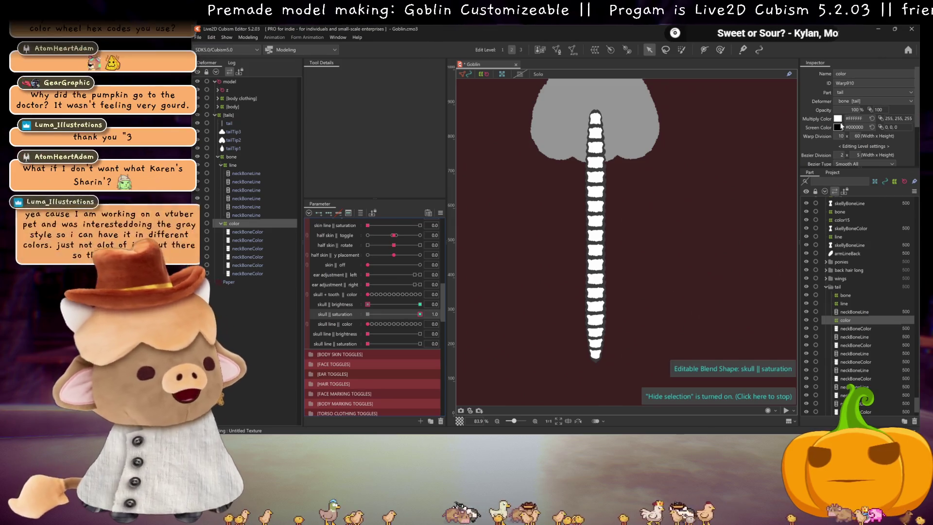
click(837, 118)
click(837, 180)
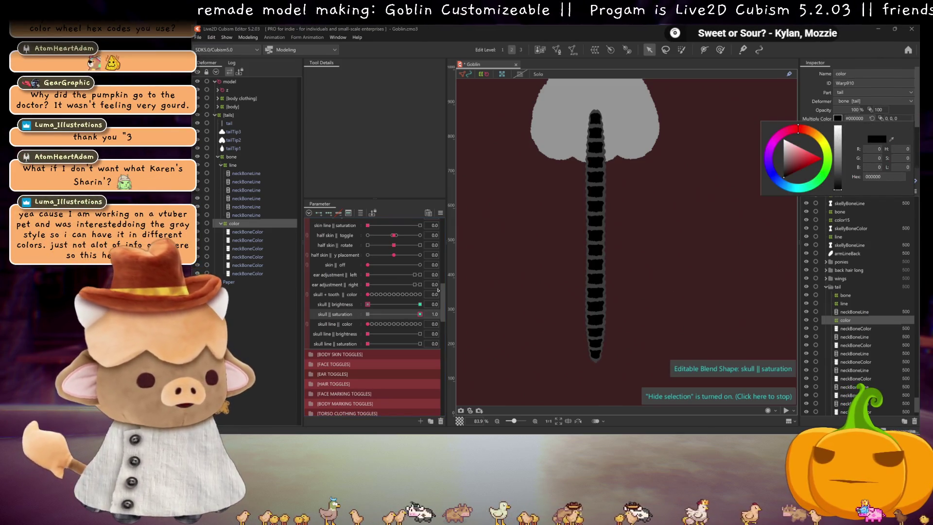
click(368, 314)
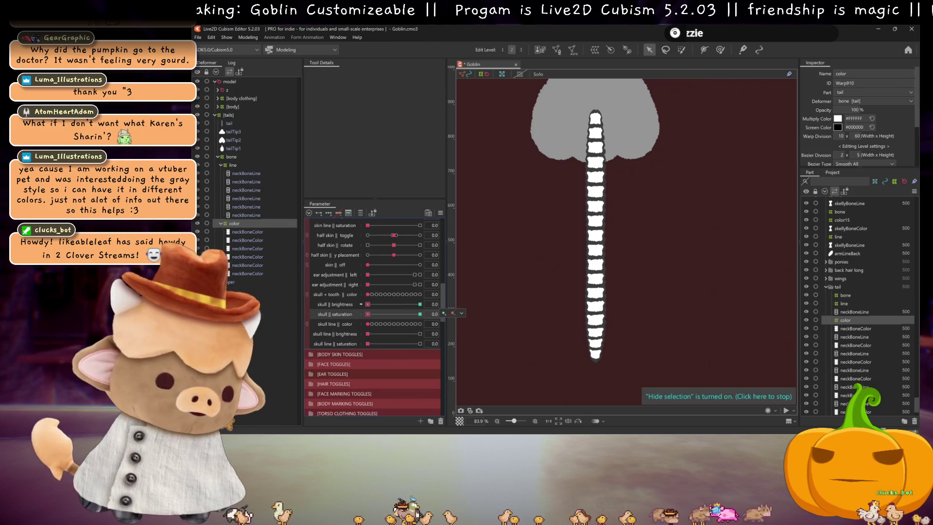
key(ctrl+s)
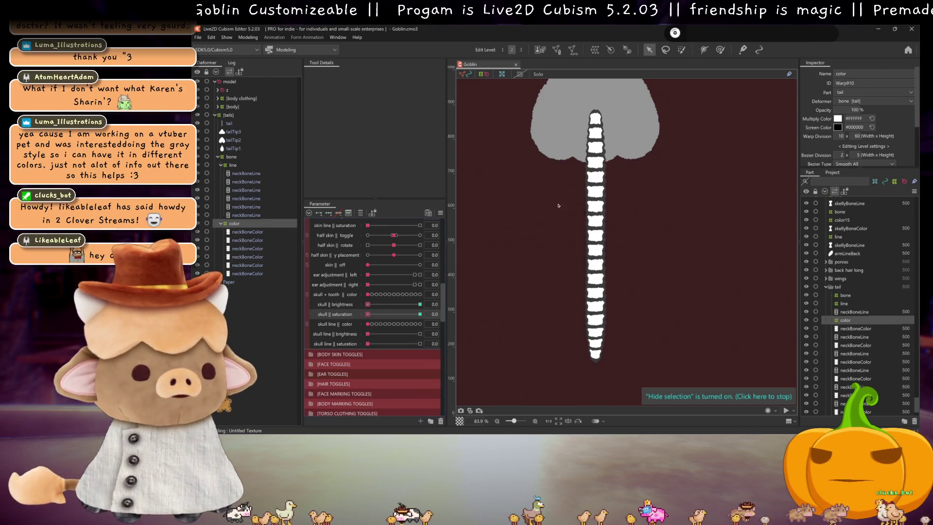
scroll(593, 149, down, 2)
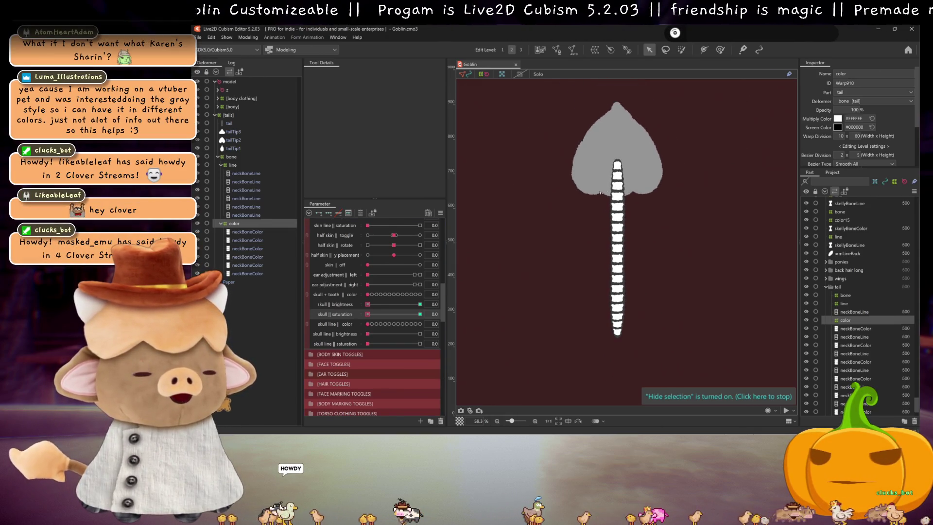
Zoom the canvas in and out to check the tail, then switch to Clip Studio Paint
scroll(604, 191, up, 2)
scroll(585, 196, down, 2)
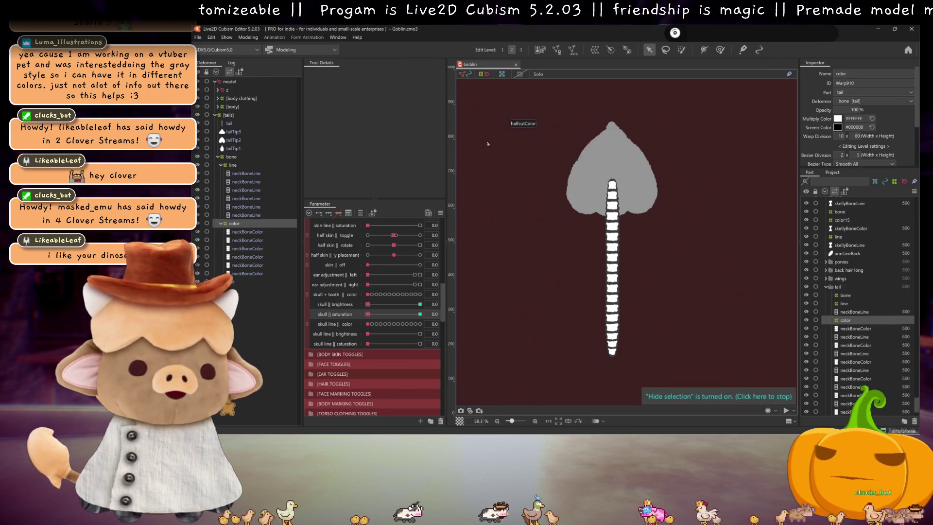
scroll(370, 303, up, 1)
scroll(370, 302, down, 1)
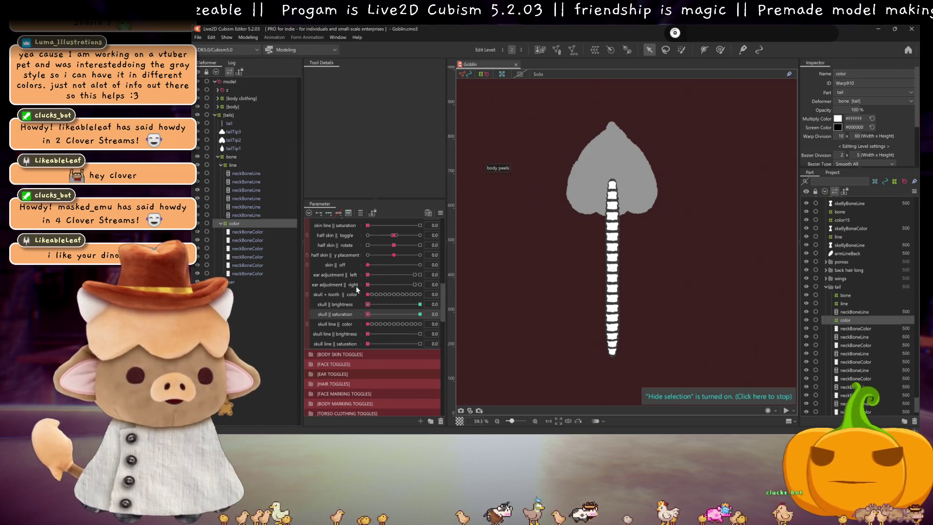
mouse_move(646, 433)
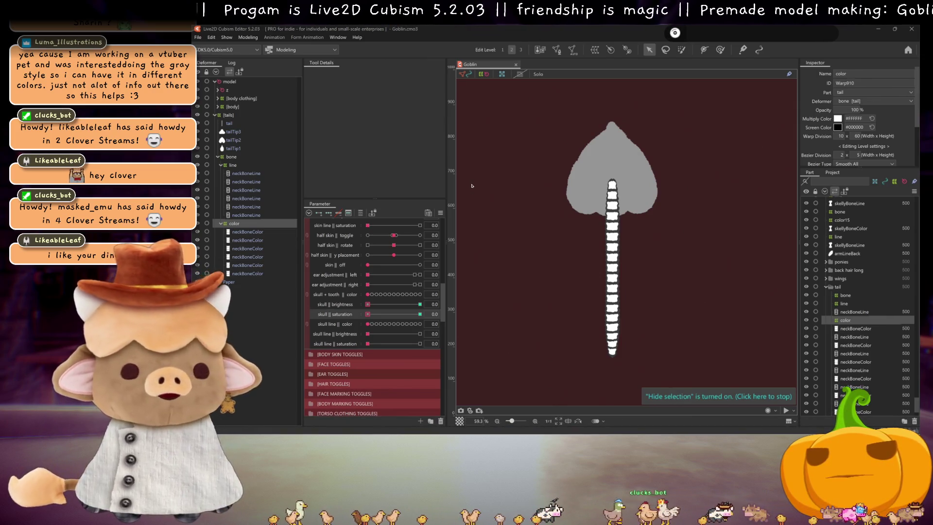
key(alt+Tab)
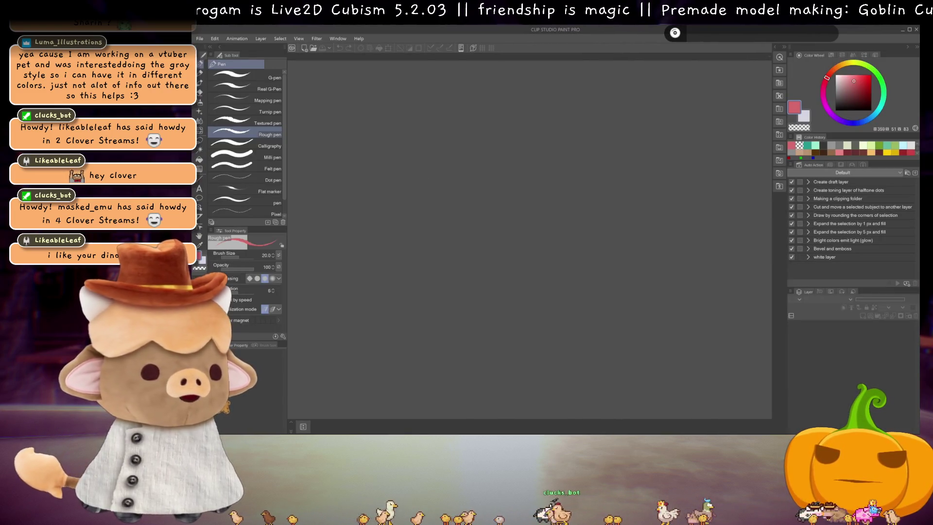
Reopen Goblin.clip from the recent files list
click(199, 38)
mouse_move(248, 78)
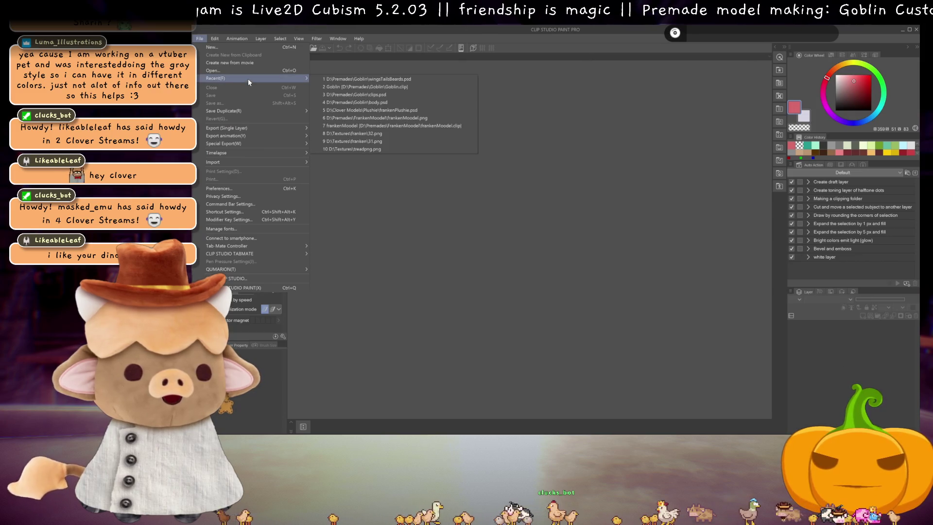
click(407, 88)
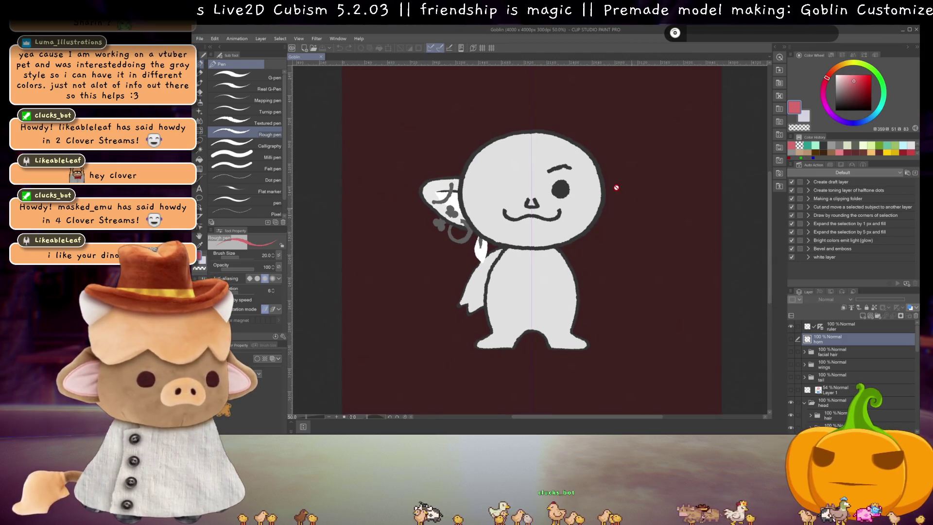
scroll(627, 202, up, 2)
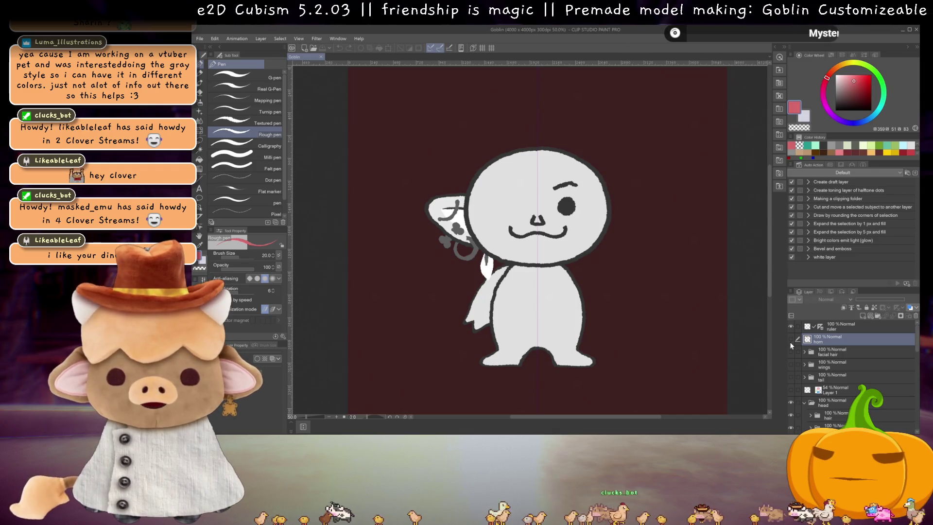
Open body.psd from recent files, then return to the Goblin drawing and select layers down to bandage
click(199, 38)
mouse_move(227, 79)
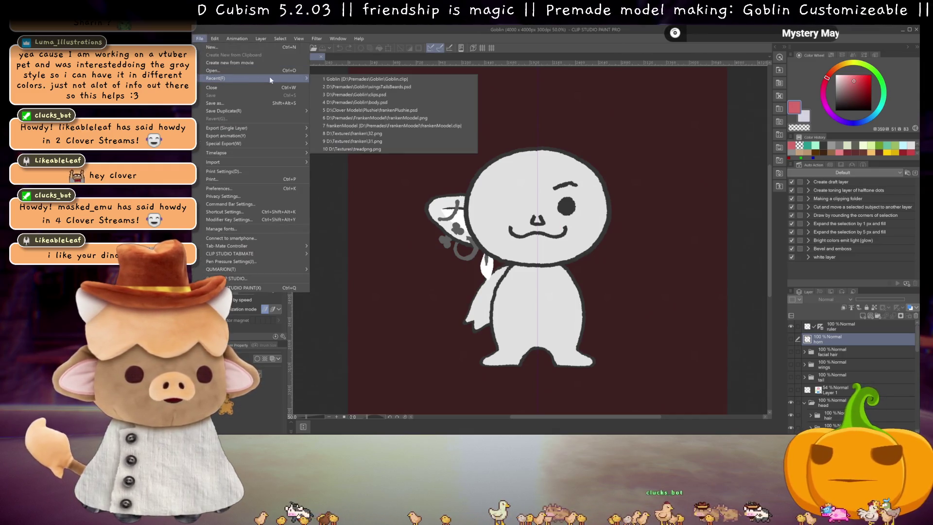
click(386, 102)
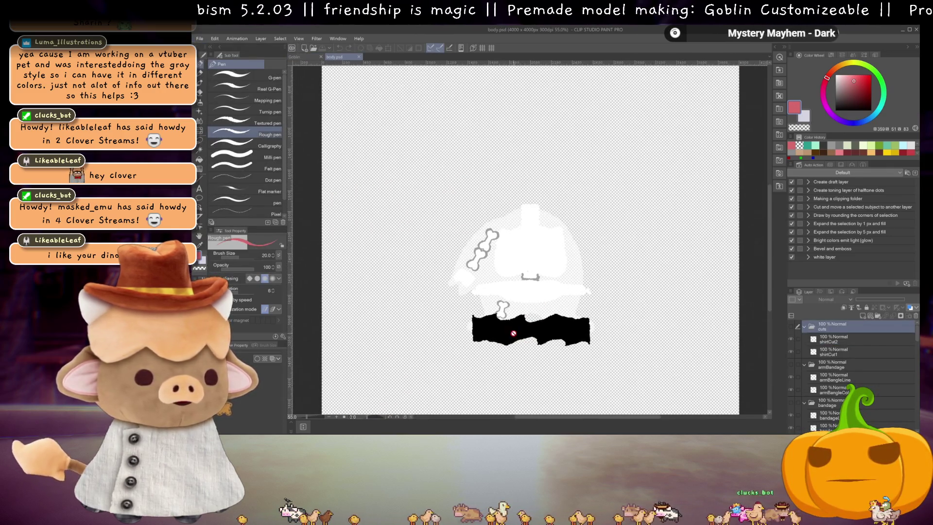
scroll(527, 338, up, 1)
scroll(528, 307, up, 2)
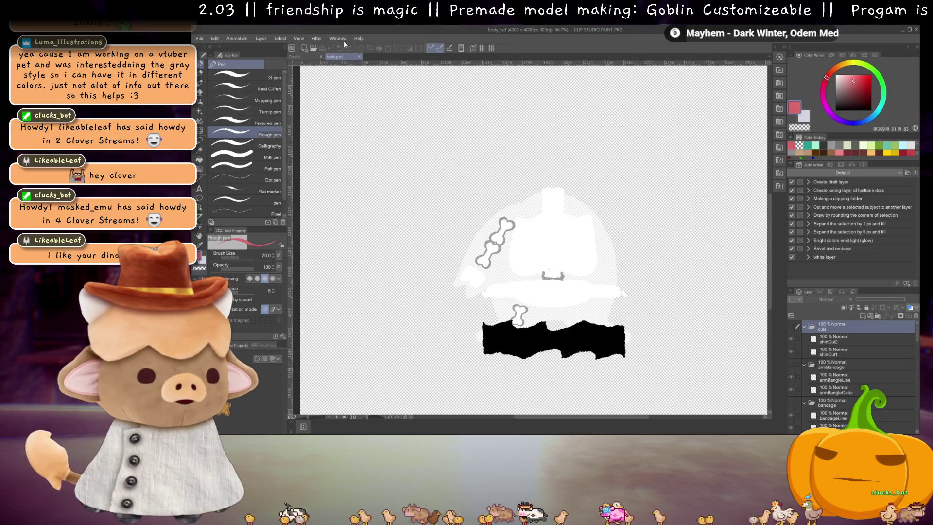
click(303, 57)
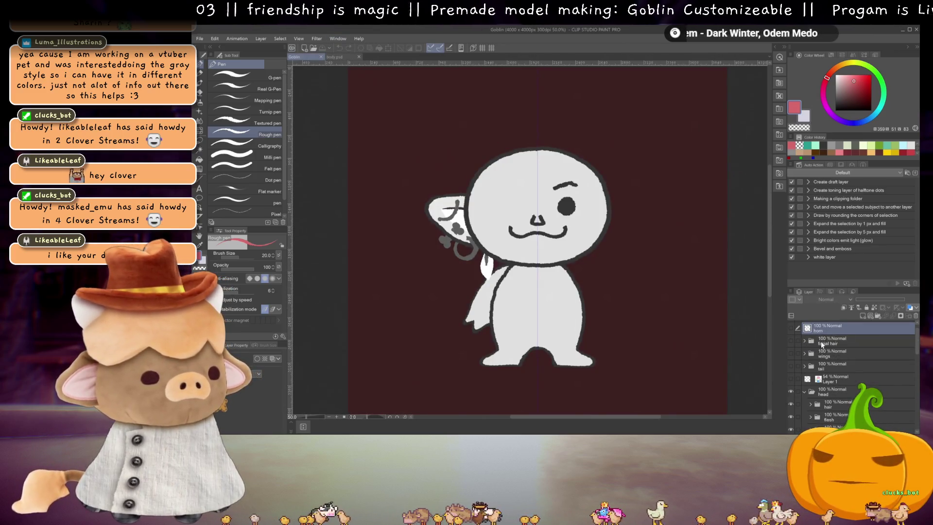
scroll(846, 364, down, 3)
shift+click(851, 394)
scroll(837, 361, up, 3)
Expand wings > wing2, select wingLines2 and wingColor2, and run the 'white layer' auto action
click(805, 344)
click(804, 343)
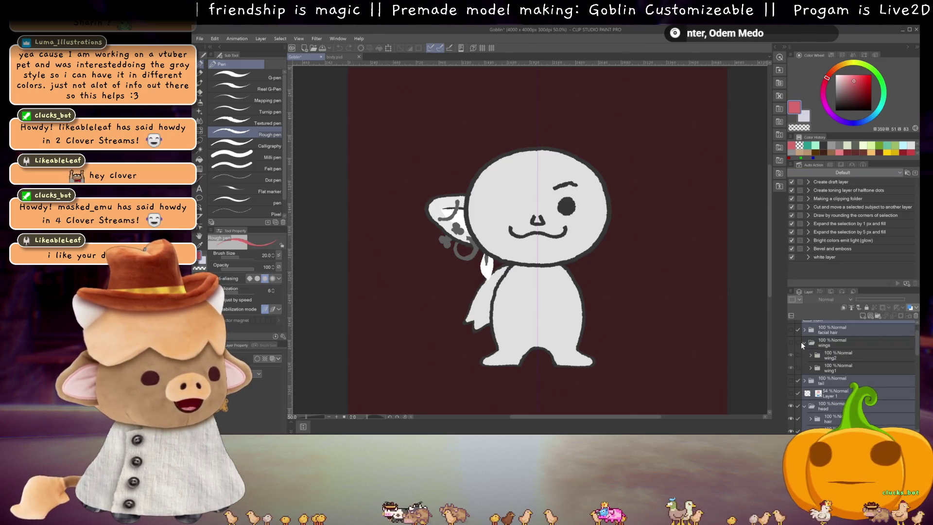
click(811, 356)
click(810, 371)
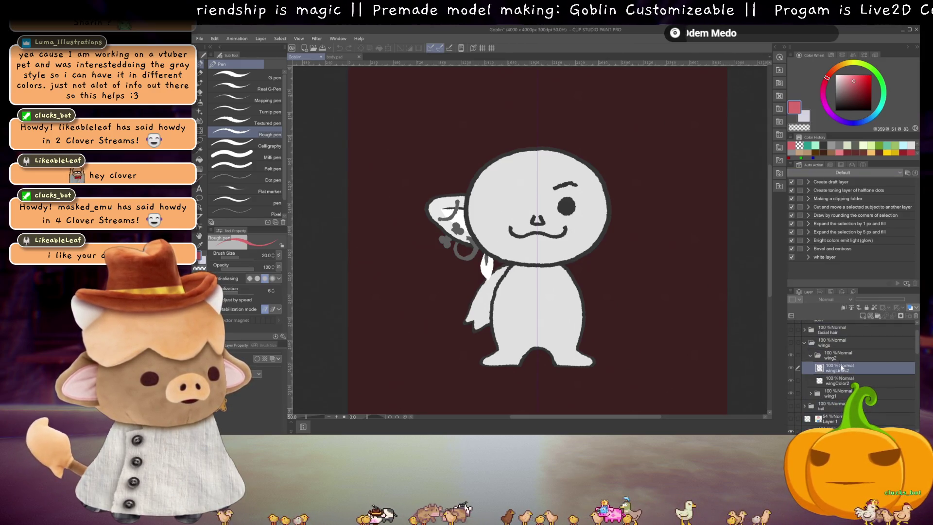
click(791, 342)
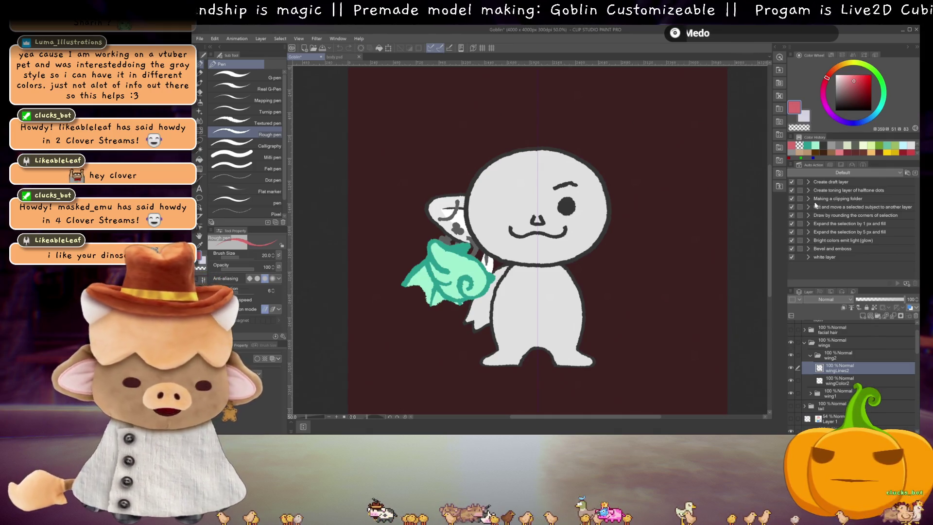
click(837, 254)
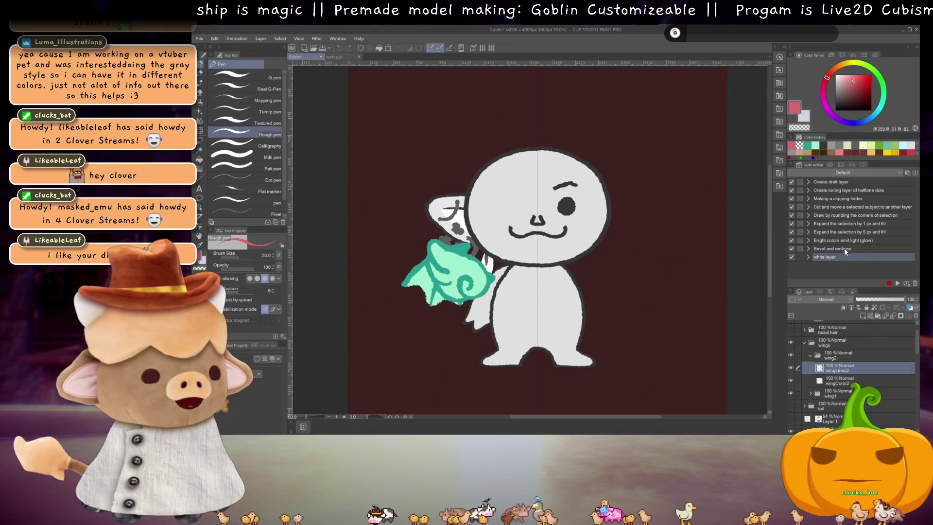
ctrl+click(847, 384)
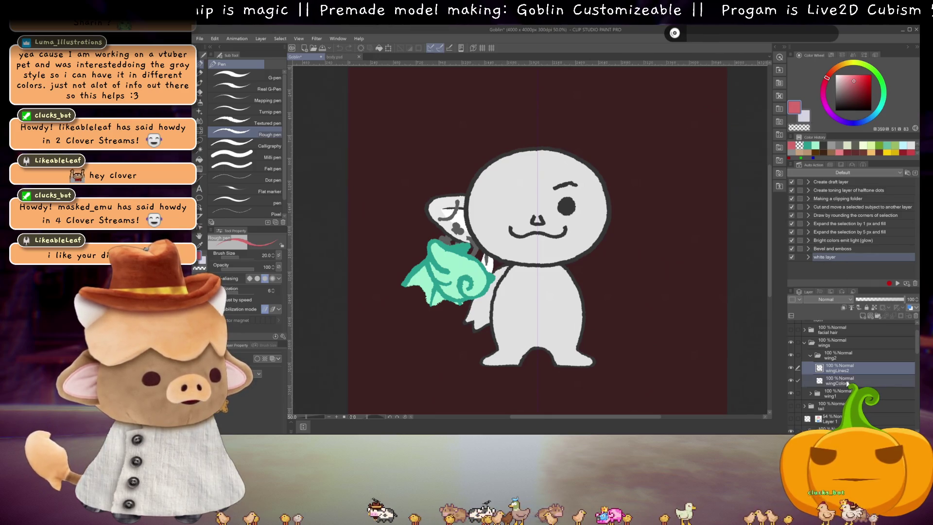
click(898, 284)
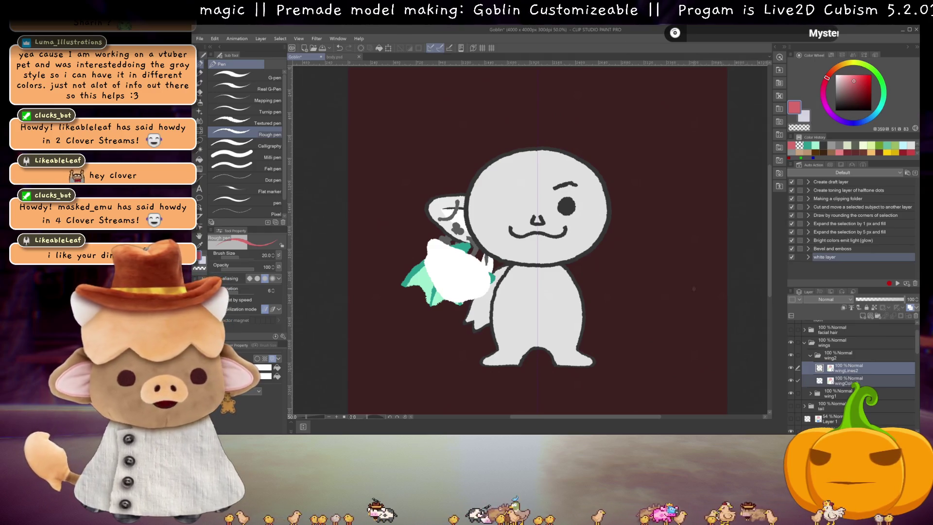
scroll(809, 344, down, 2)
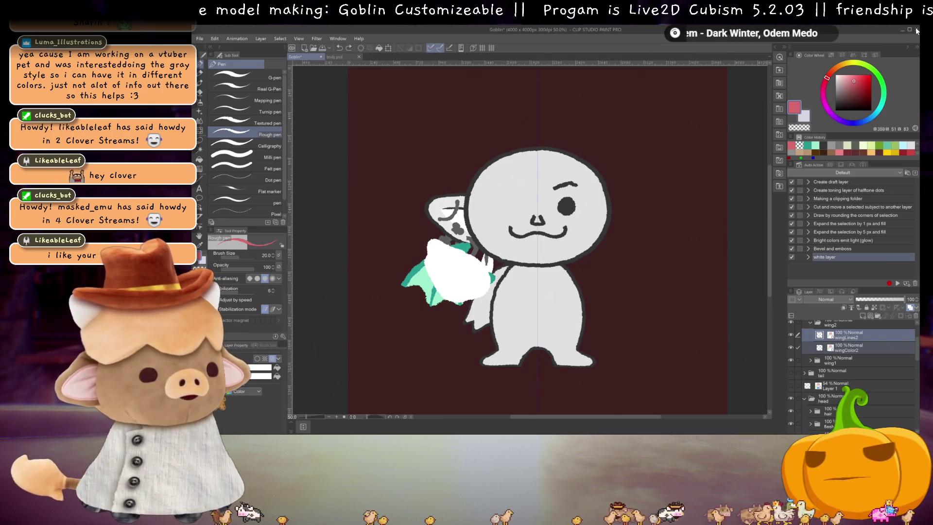
Close the Goblin file, choosing Do Not Save
key(ctrl+w)
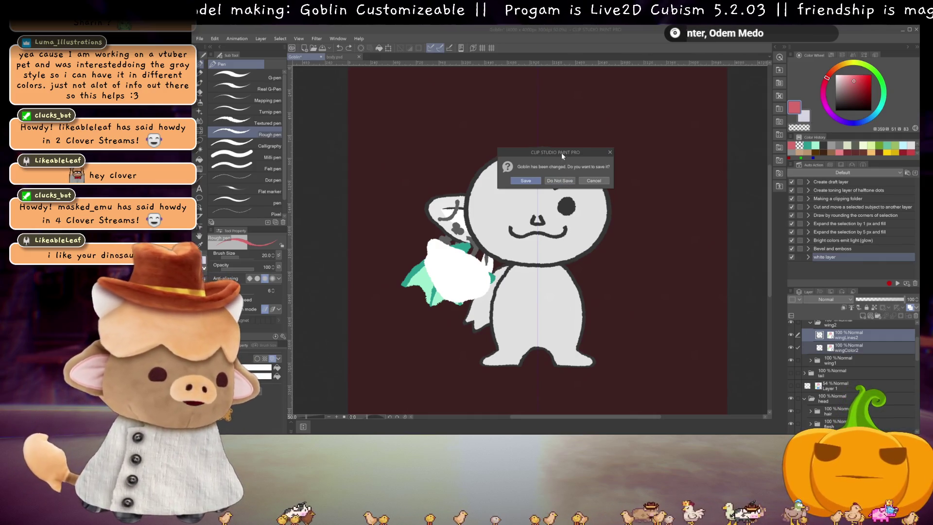
drag(561, 153, 722, 112)
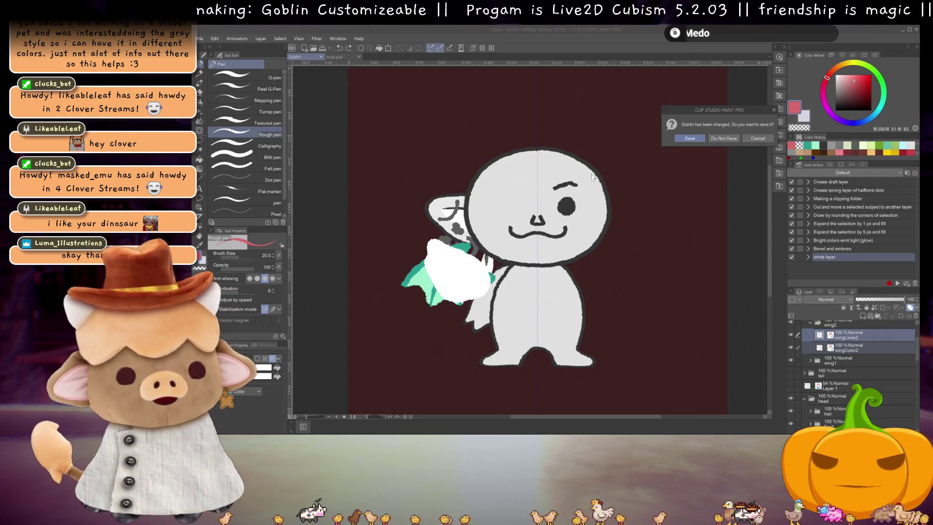
click(730, 138)
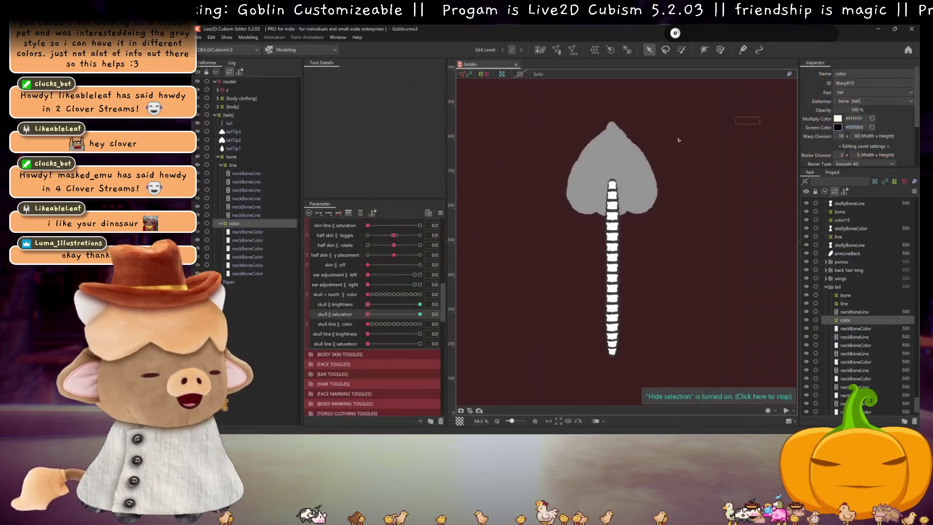
click(242, 232)
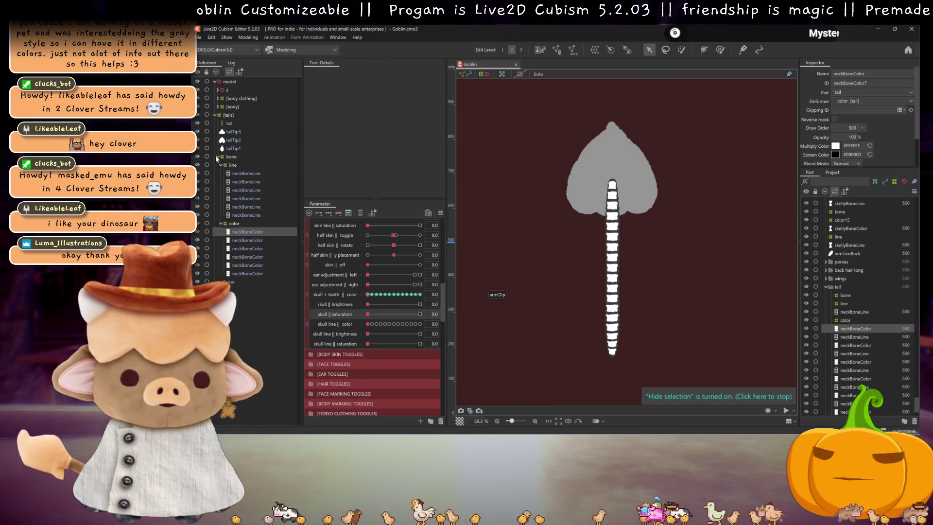
click(231, 139)
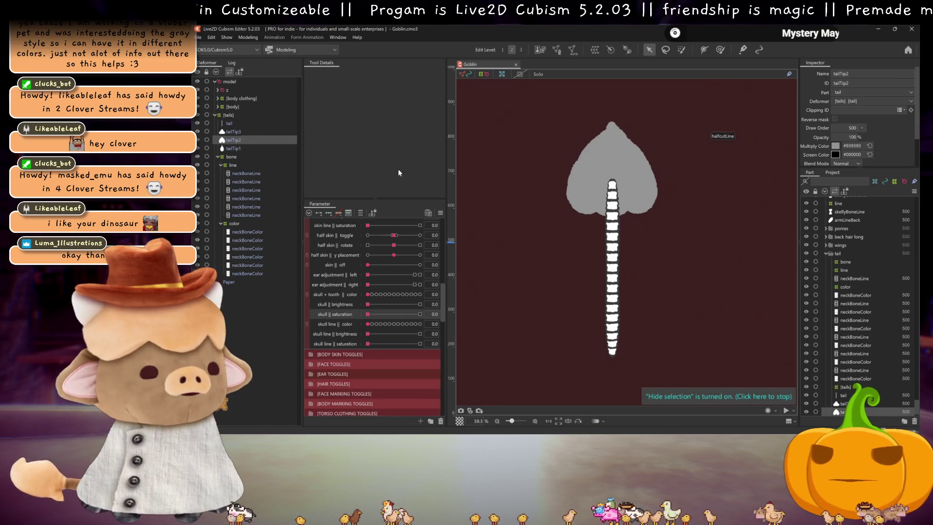
mouse_move(607, 194)
mouse_down()
mouse_move(668, 197)
mouse_move(615, 207)
mouse_up()
key(ctrl+h)
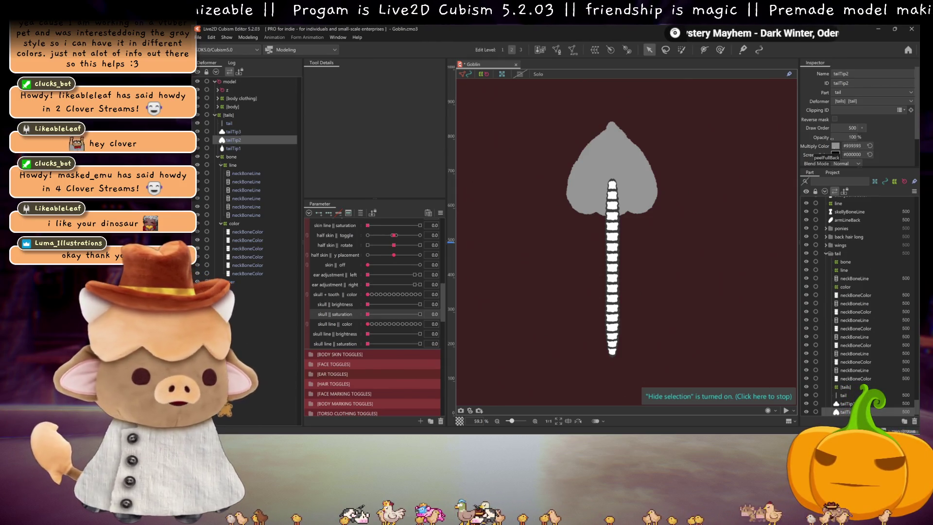
click(869, 146)
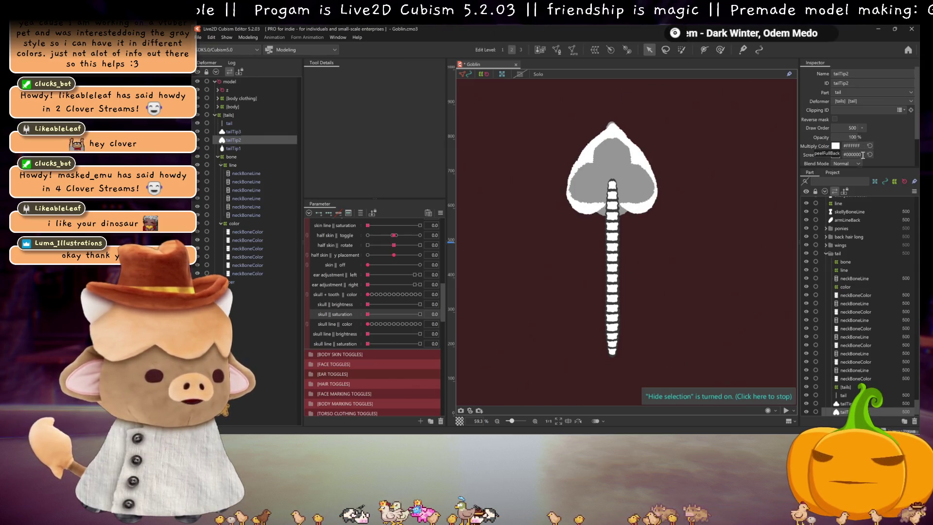
key(Delete)
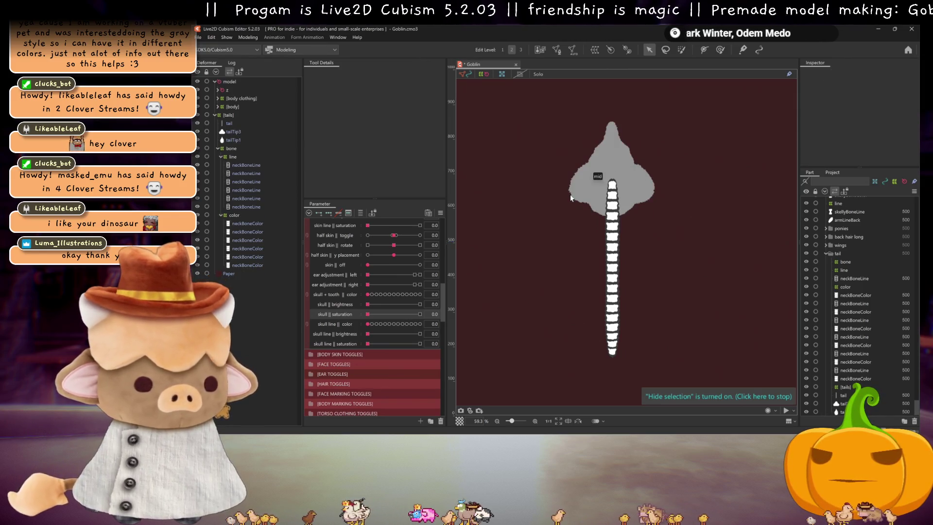
key(ctrl+z)
key(ctrl+s)
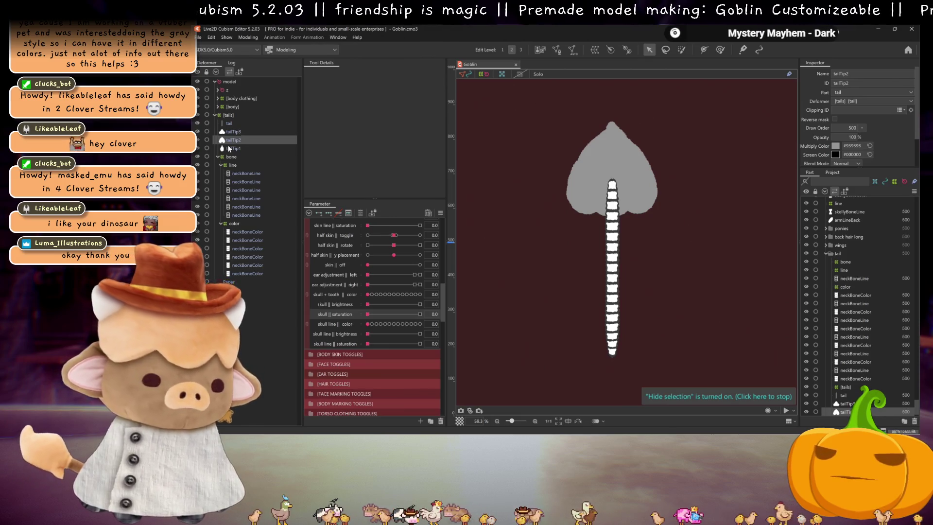
click(236, 132)
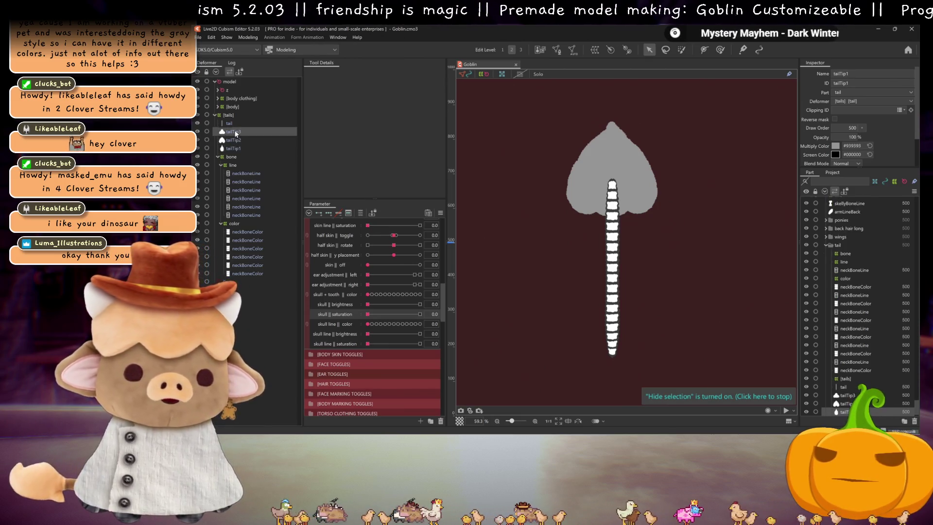
Collapse the bone line and color groups, preview the skull line turning bones yellow, then reset it to 0
click(220, 165)
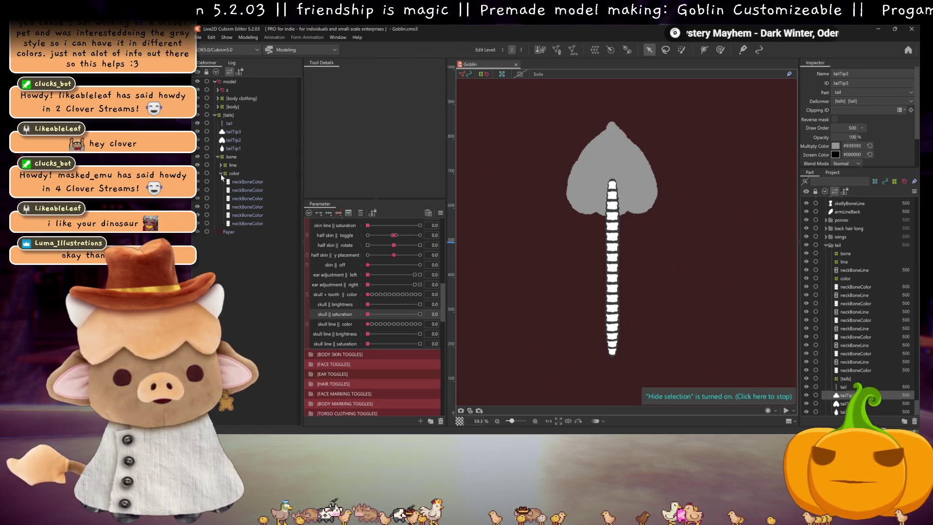
click(220, 174)
scroll(602, 273, up, 2)
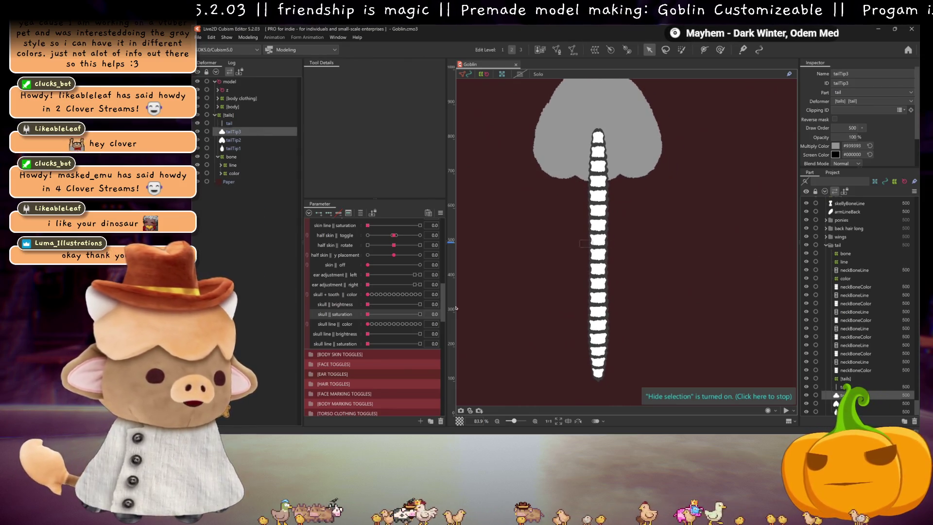
drag(370, 325, 384, 325)
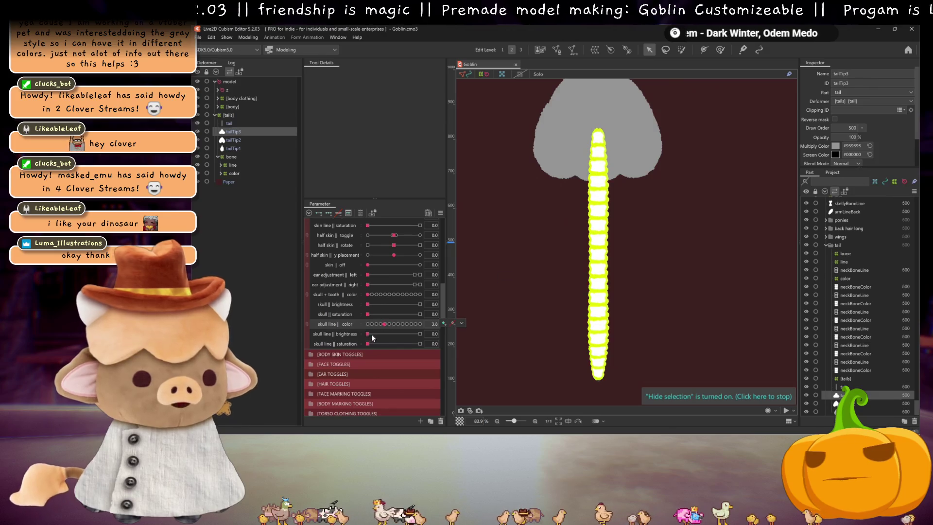
click(368, 324)
Set skull + tooth colour to 8 for cyan bones, return it to 0 for white, and save
click(403, 294)
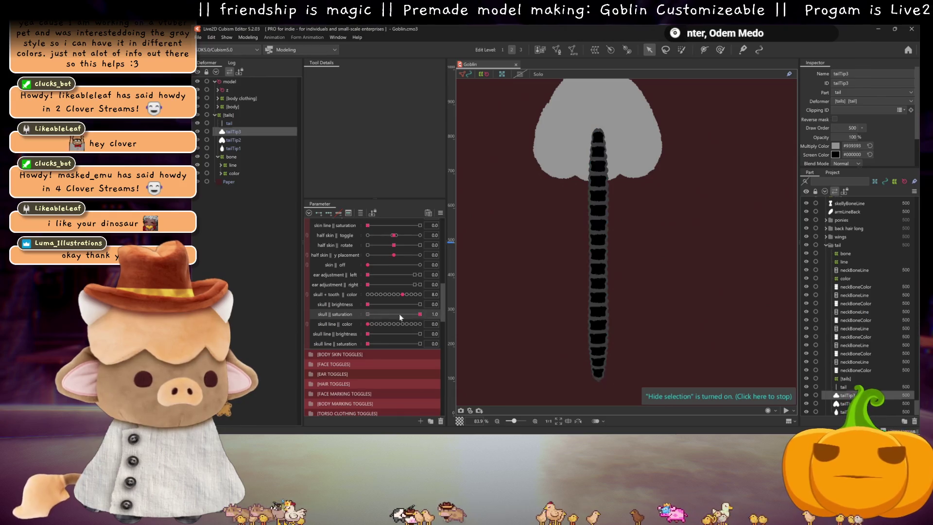
click(368, 294)
key(ctrl+s)
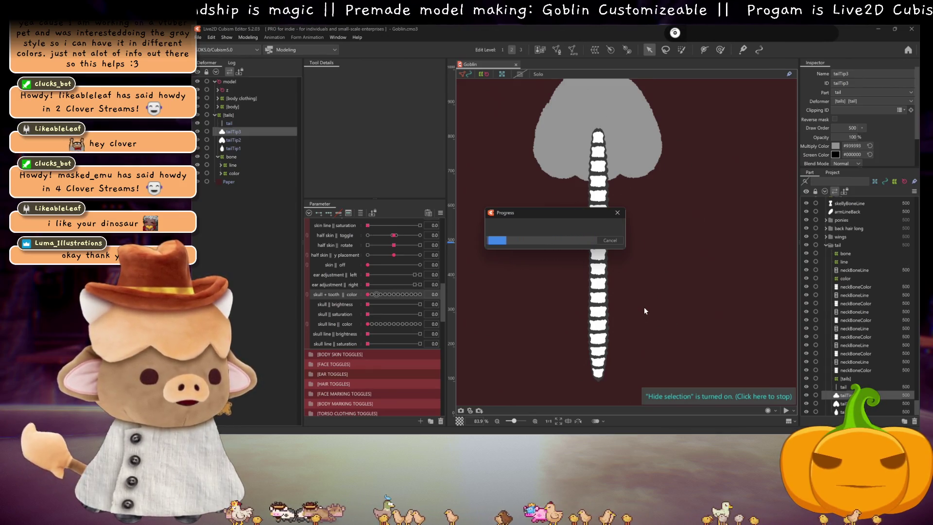
scroll(650, 232, down, 3)
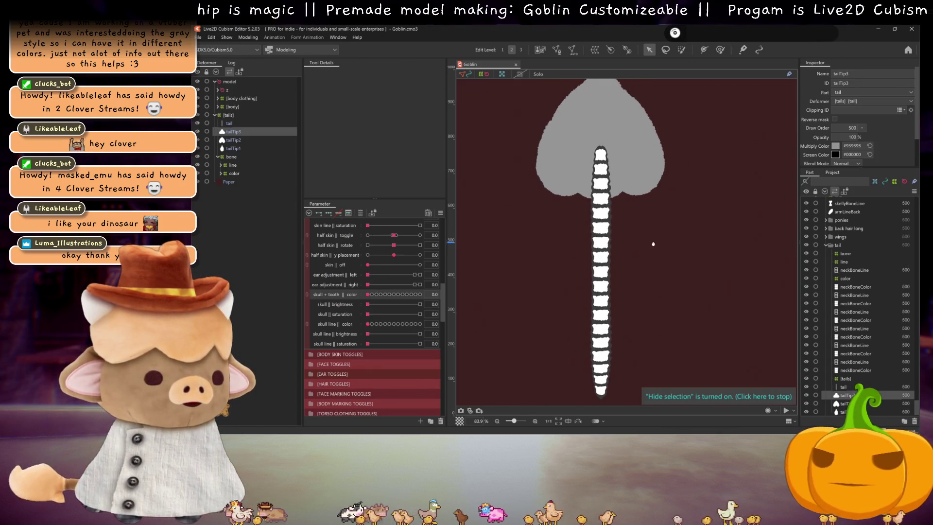